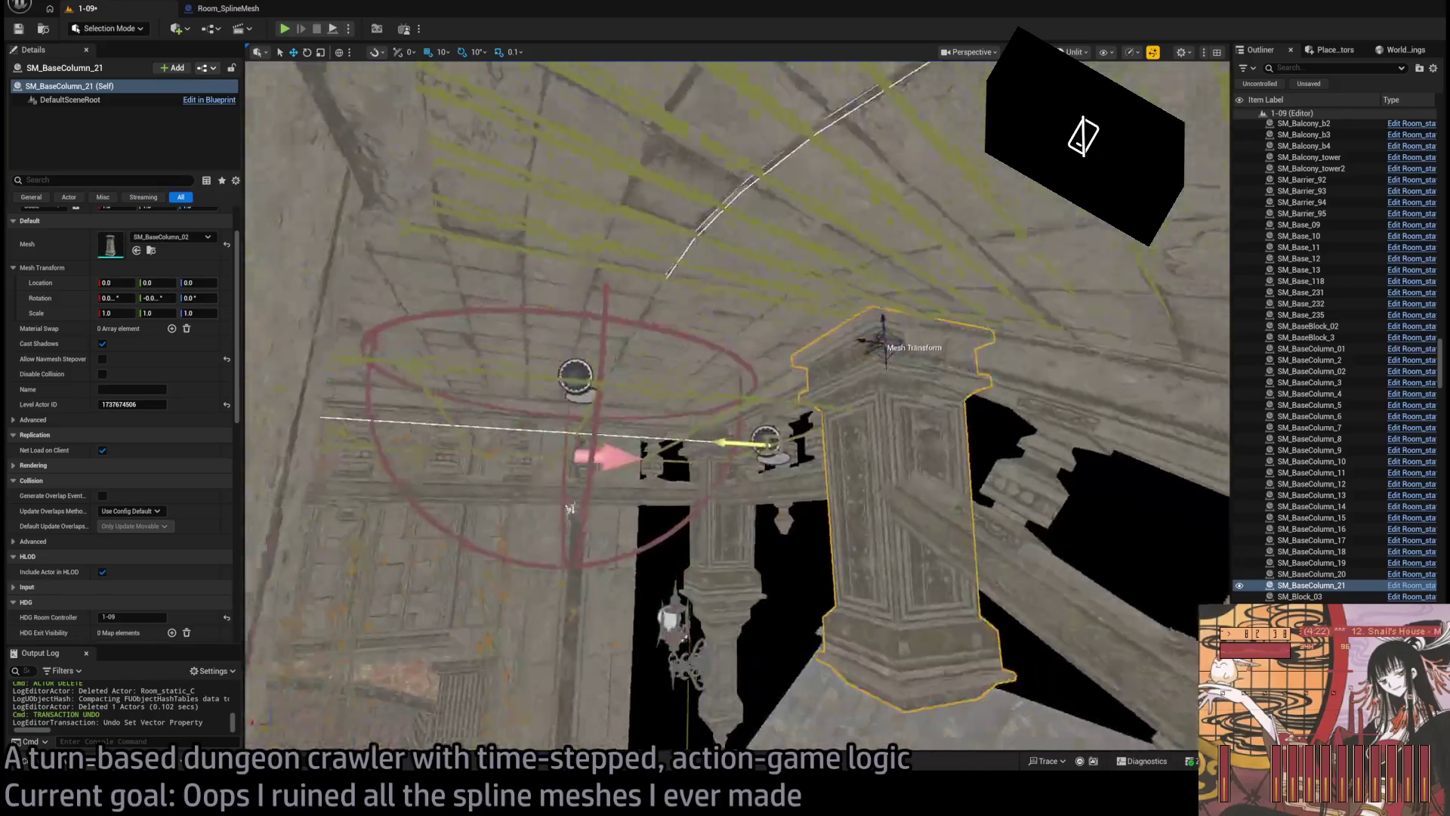
Step: Save the 1-09 level
key("f")
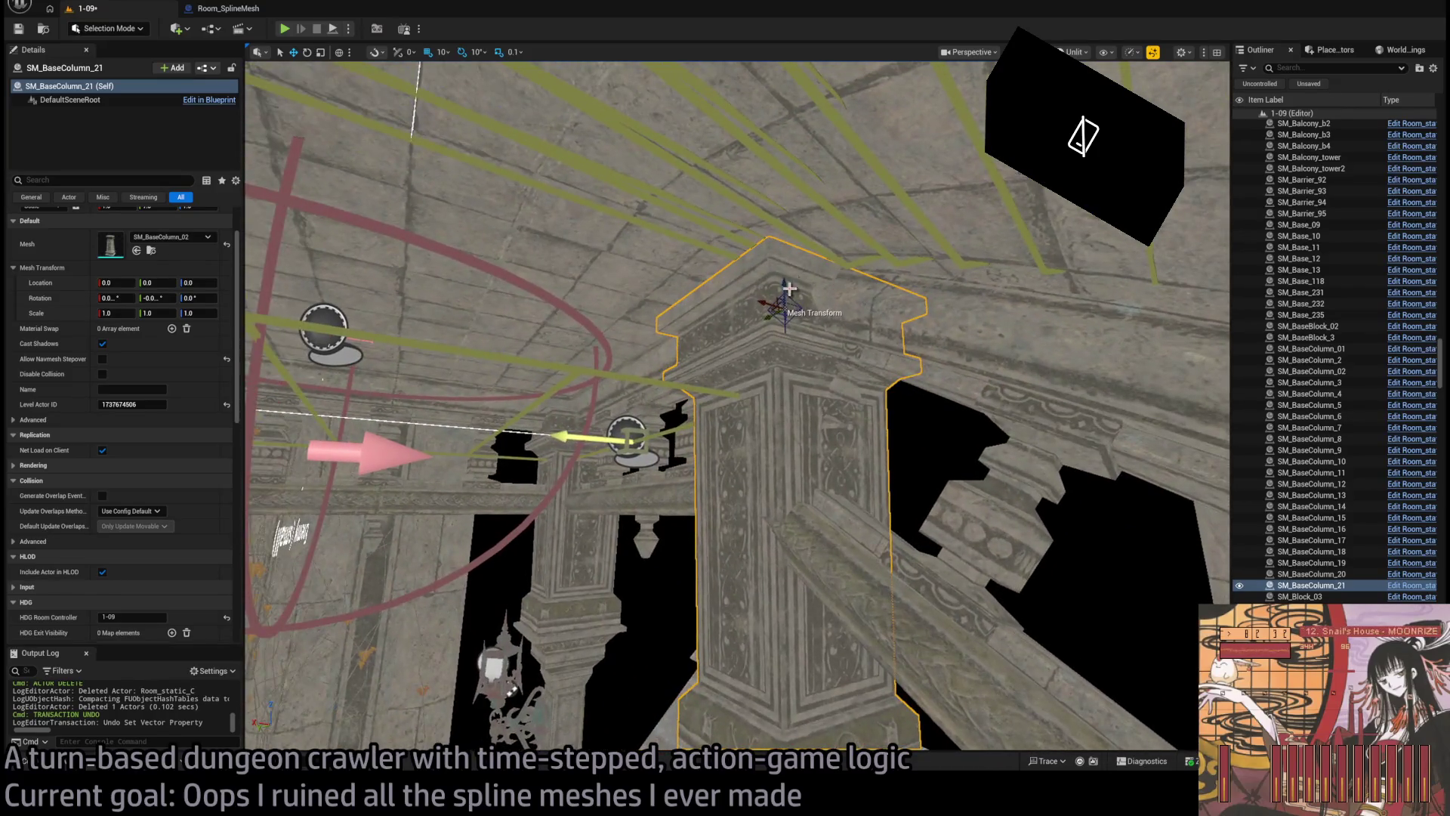
mouse_move(761, 310)
left_mouse_down()
mouse_move(532, 338)
mouse_move(438, 366)
mouse_move(400, 324)
mouse_move(716, 388)
left_mouse_up()
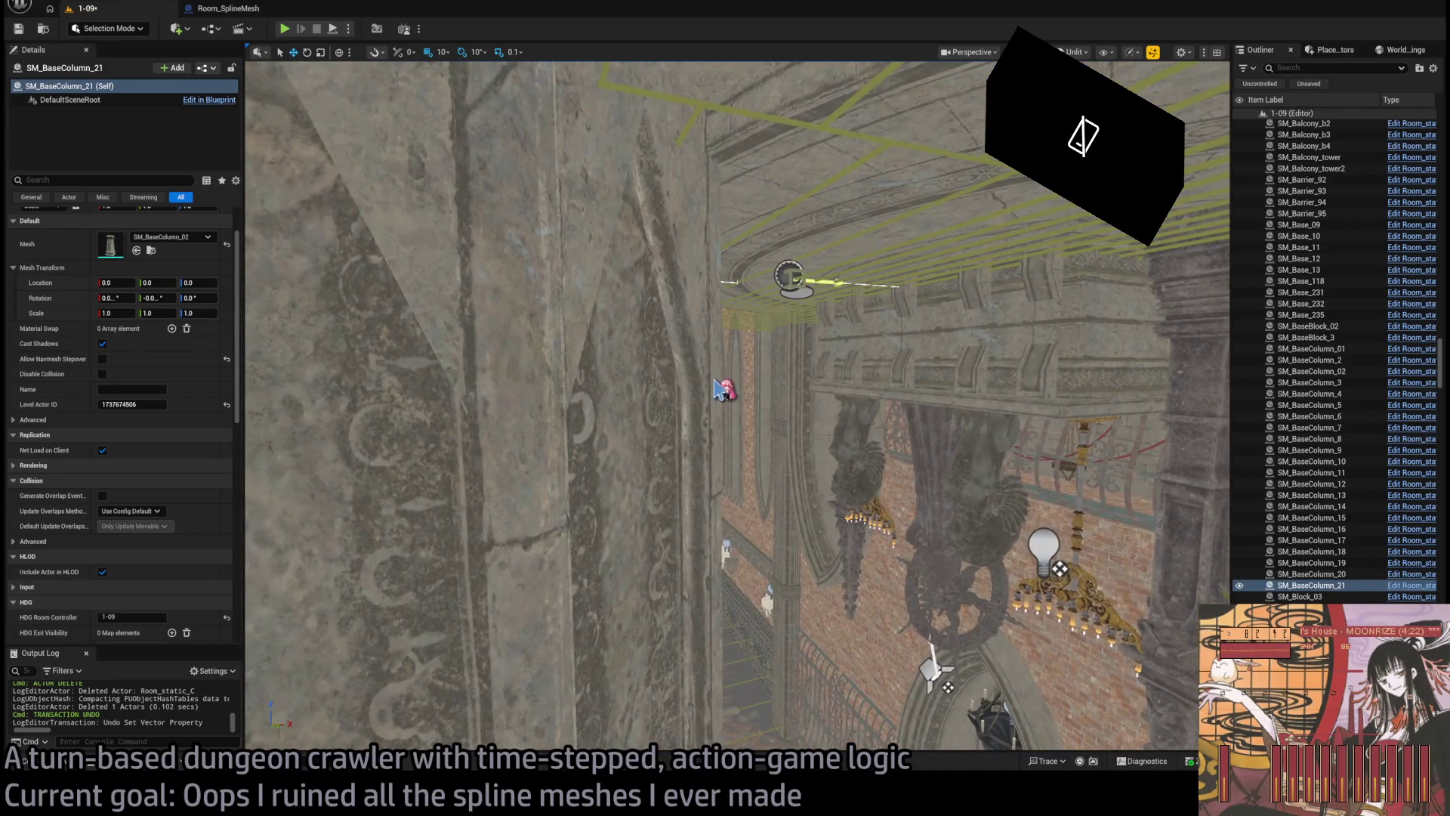
key("ctrl+s")
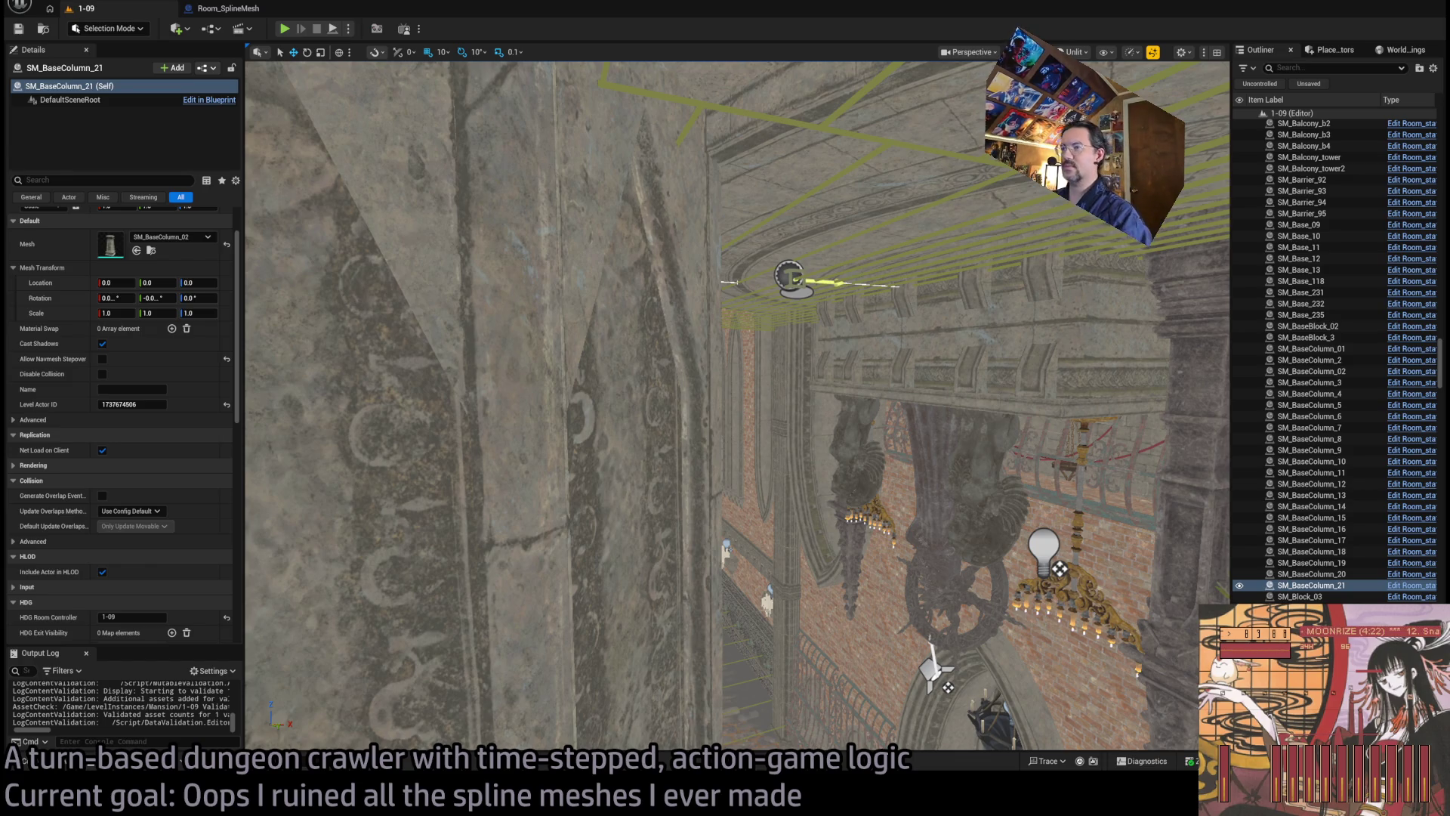
Step: Fly down the corridor, then select and frame the Room_SplineMesh4 railing spline
key("w")
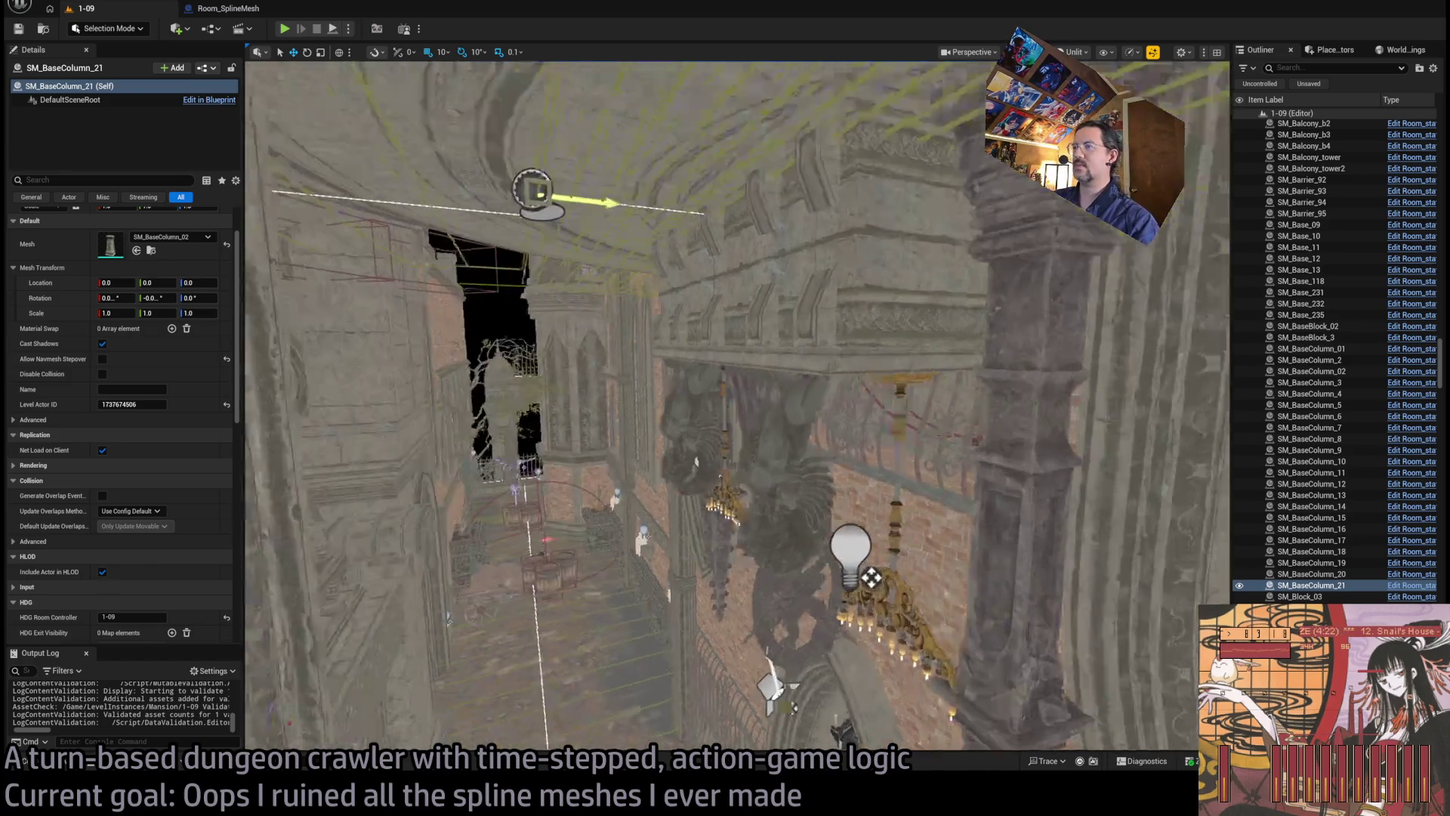
key("w")
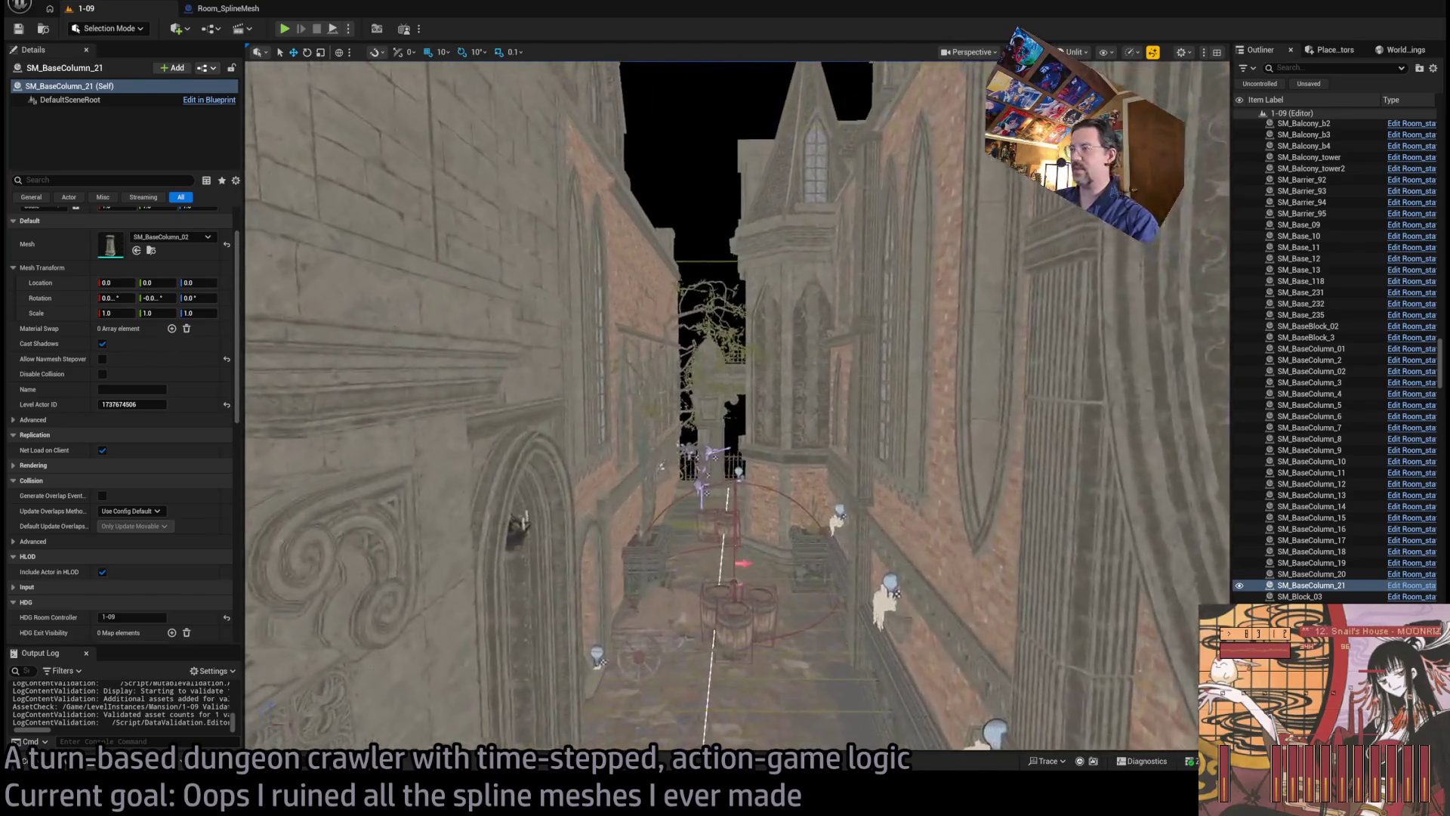
key("w")
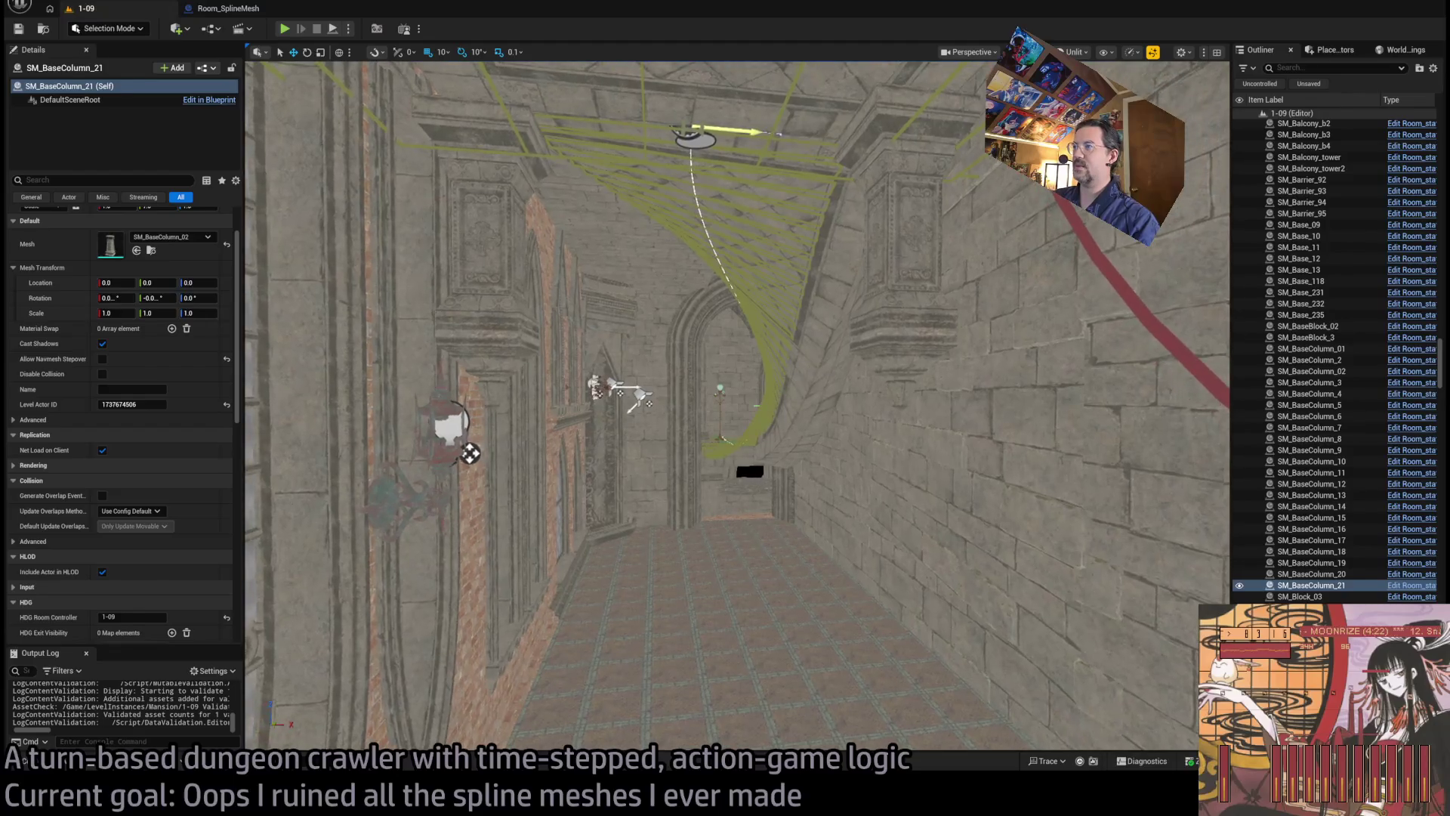
left_click(472, 438)
key("f")
key("w")
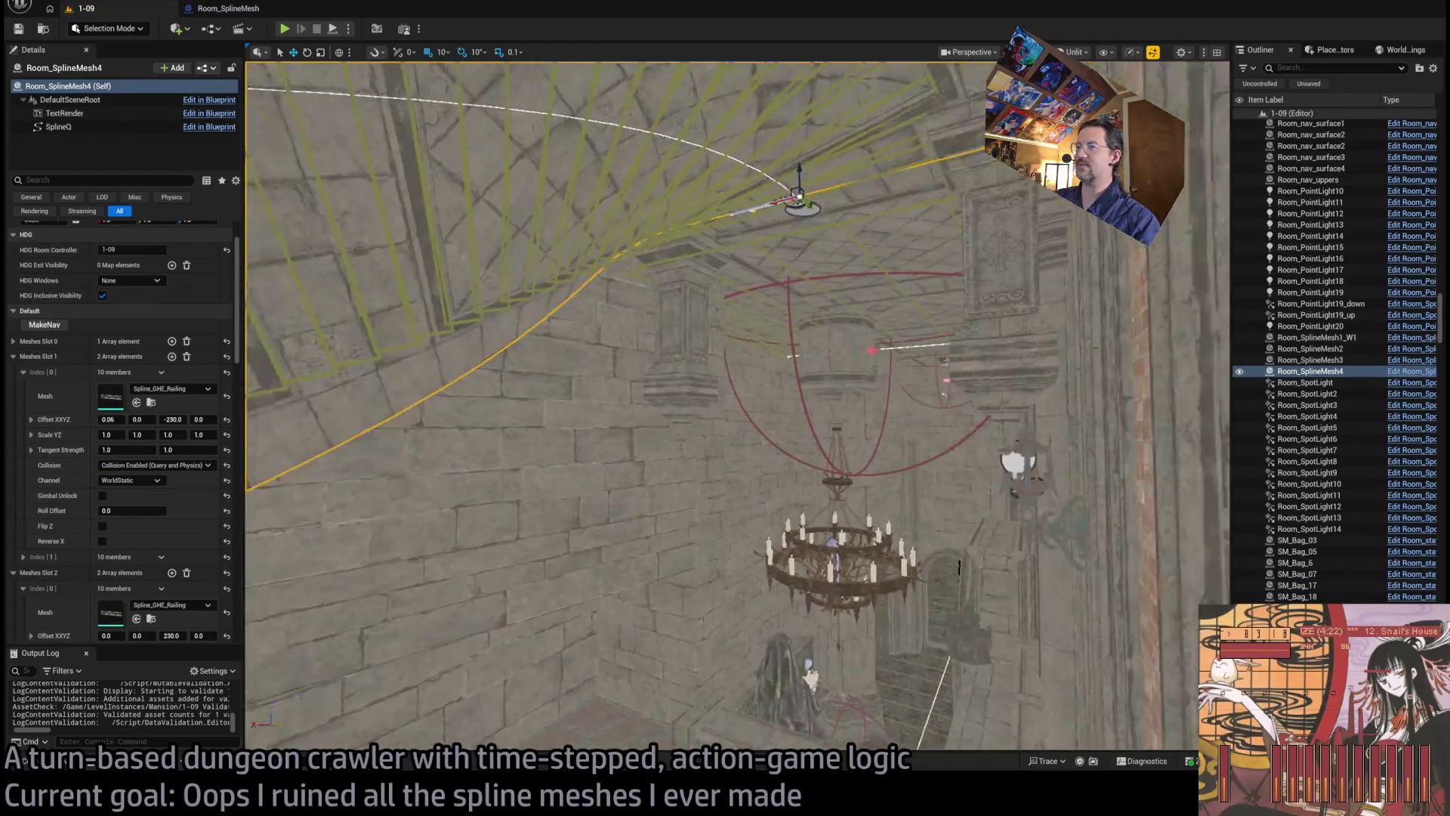
key("w")
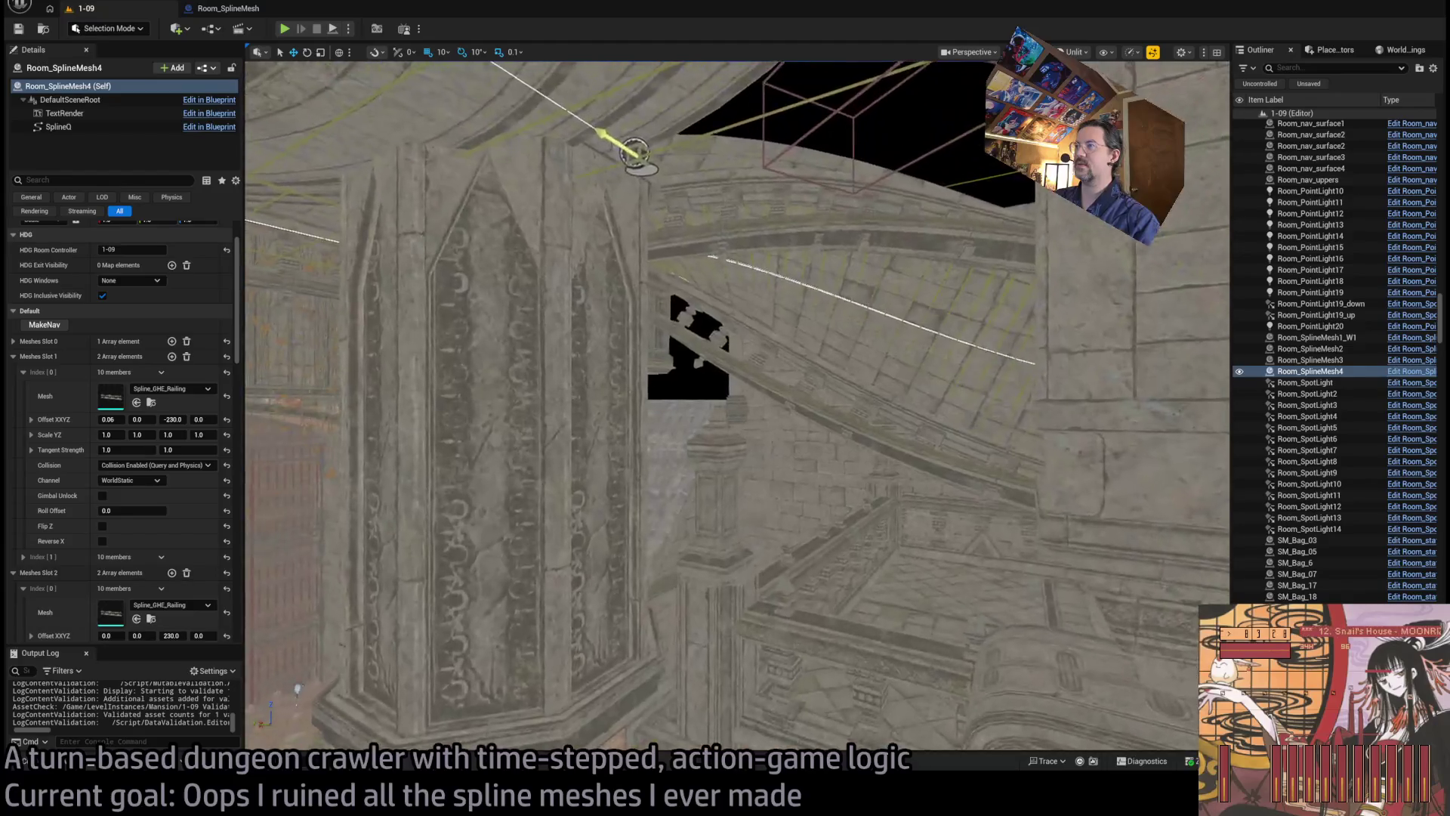
key("w")
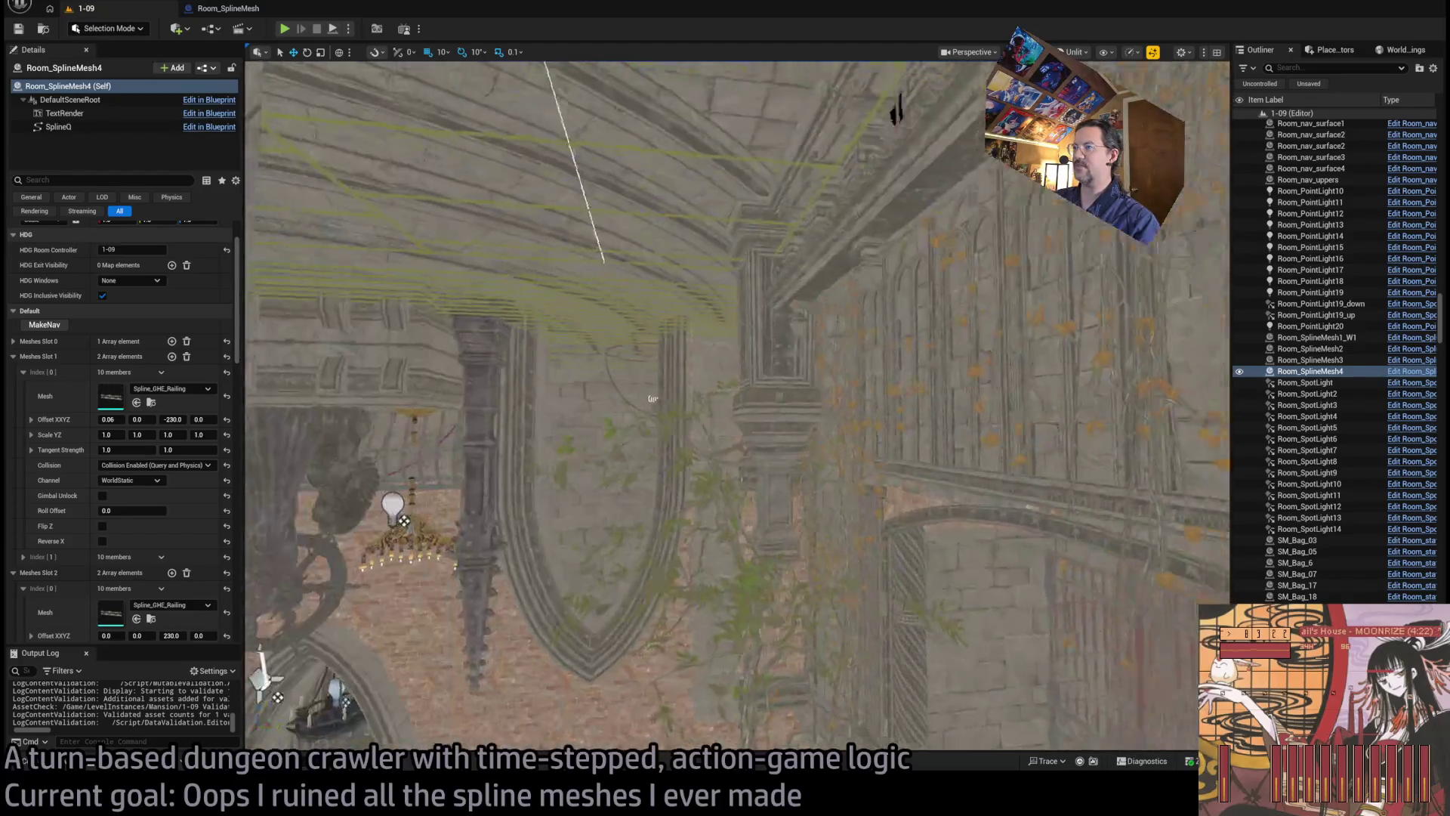
key("w")
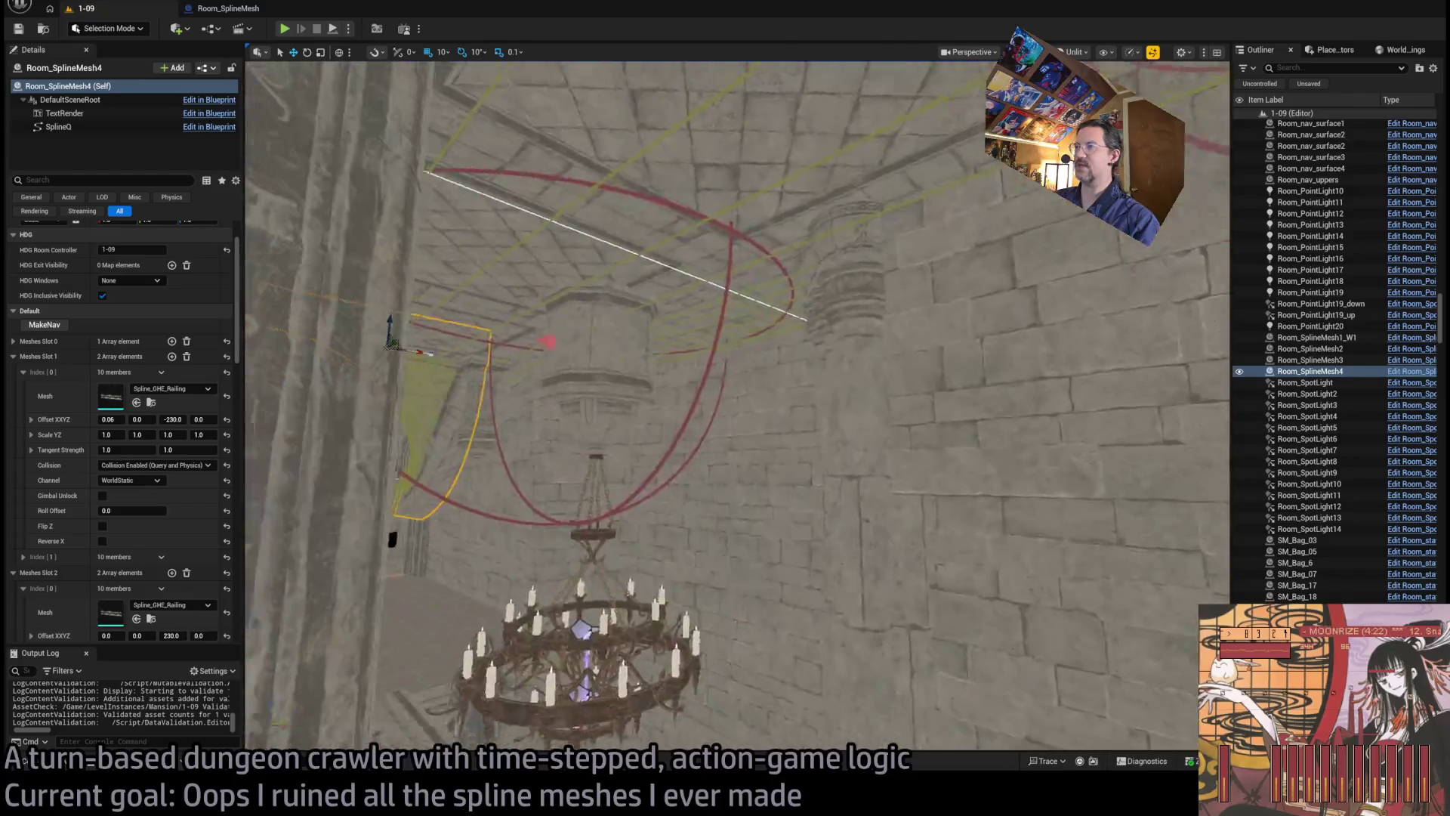
key("w")
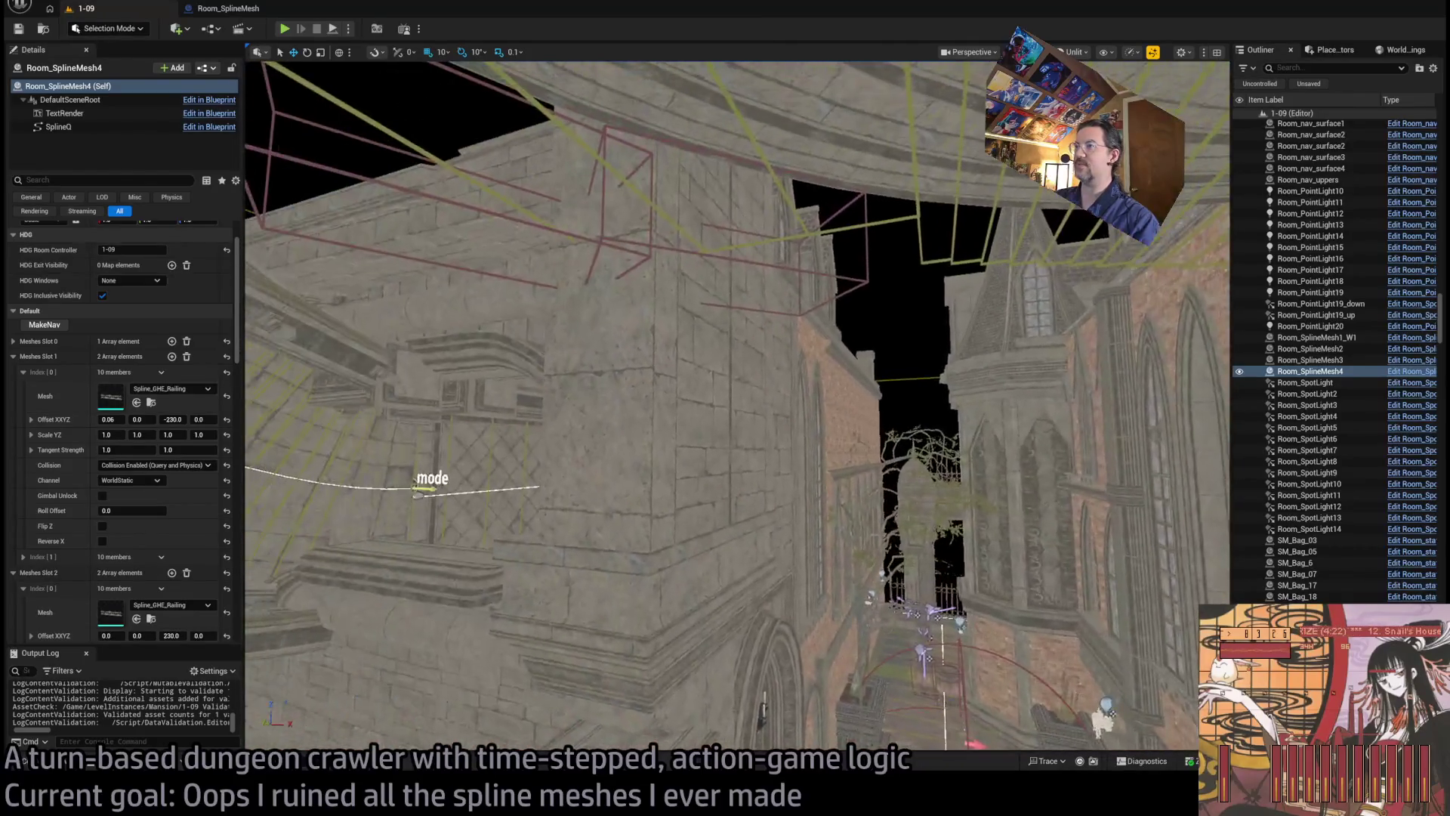
key("w")
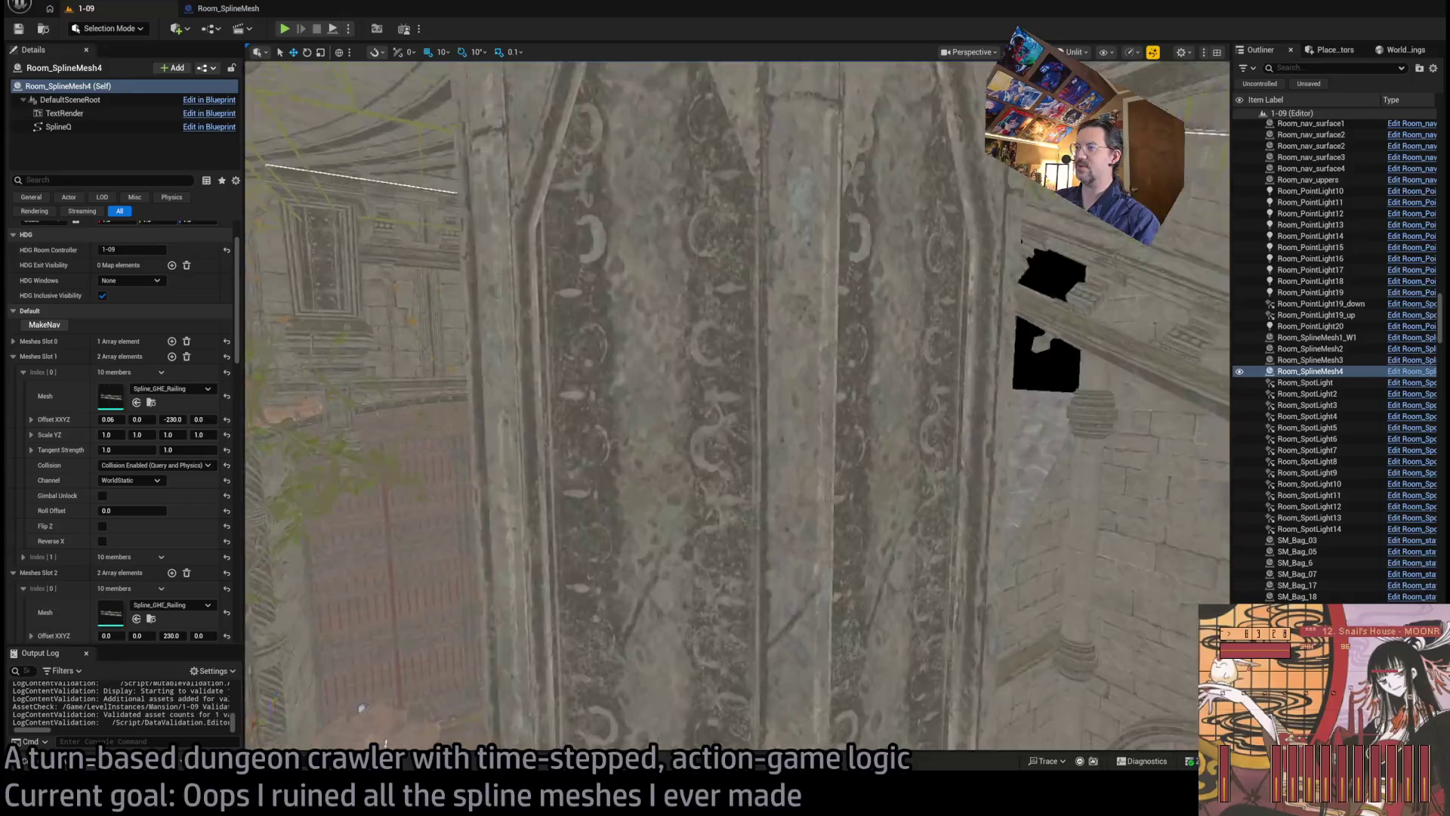
key("w")
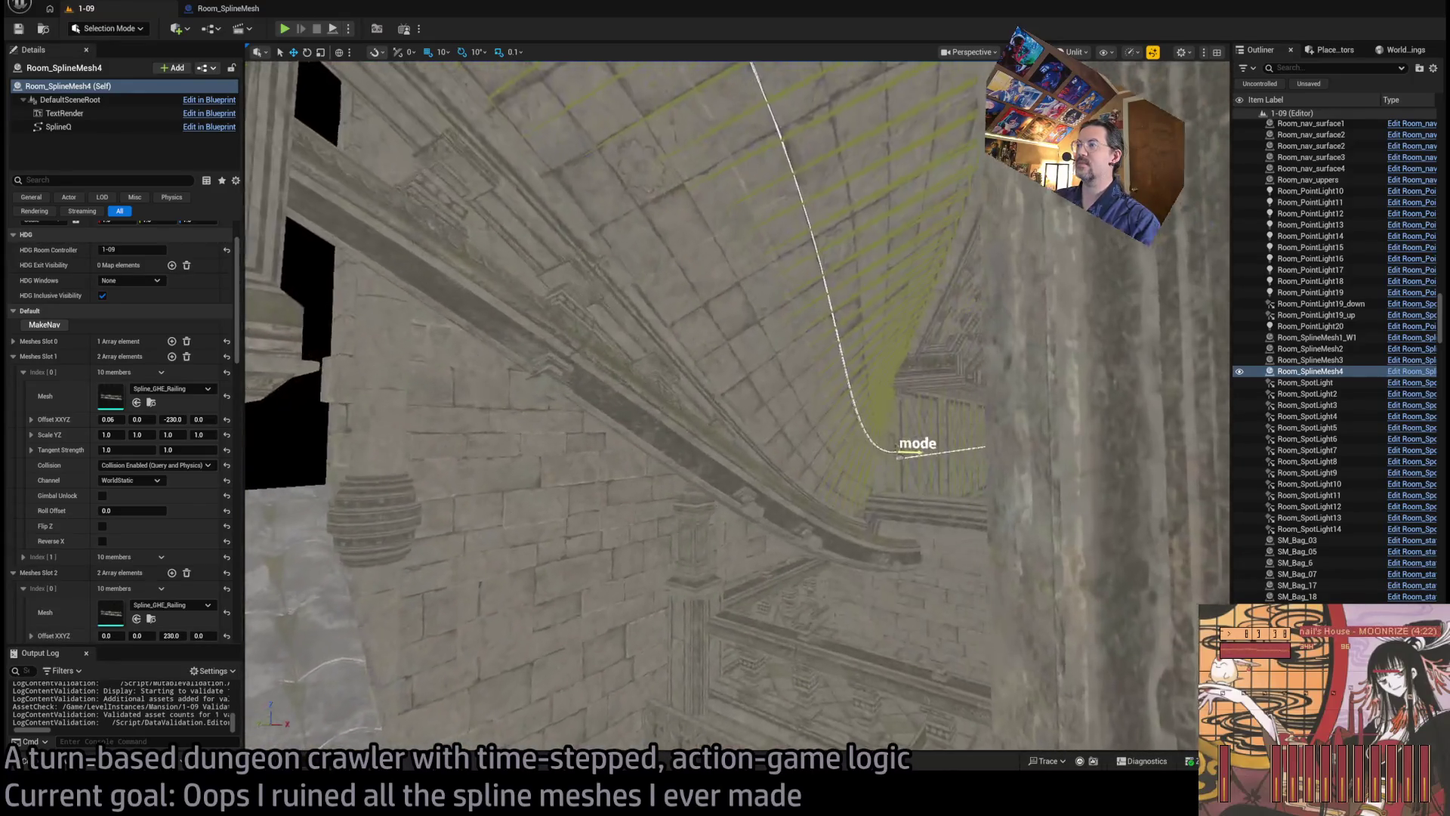
key("w")
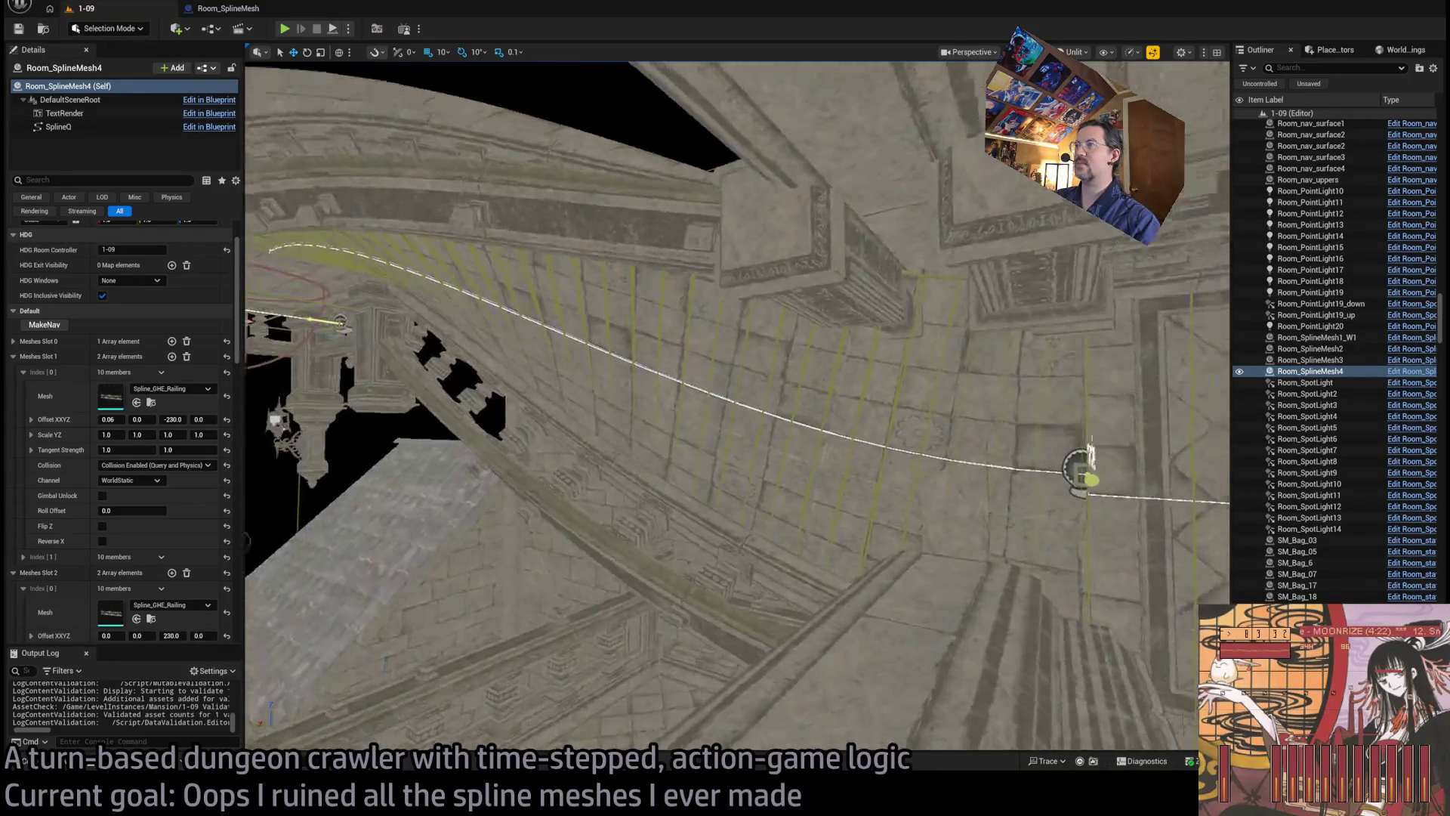
key("w")
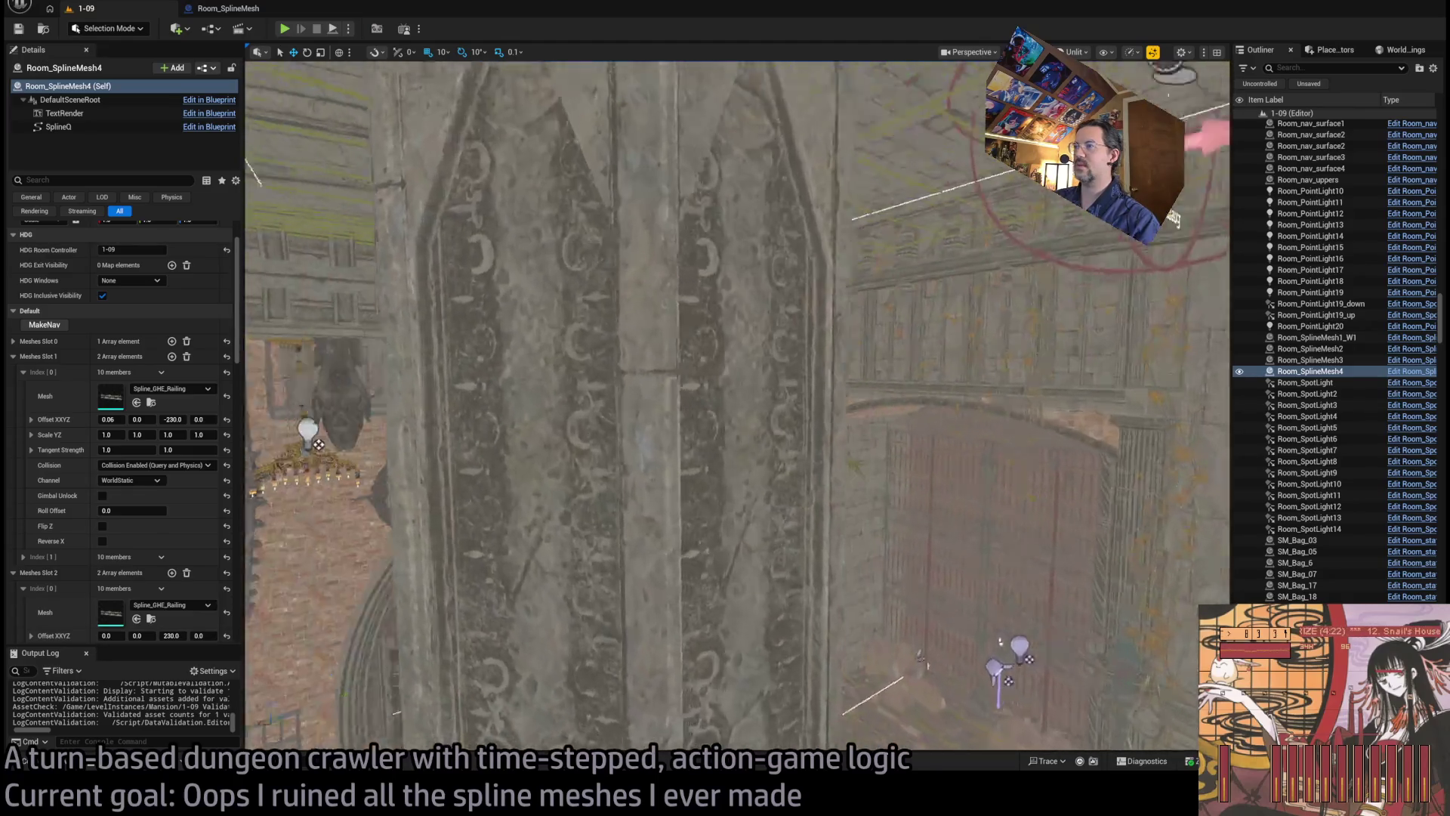
key("w")
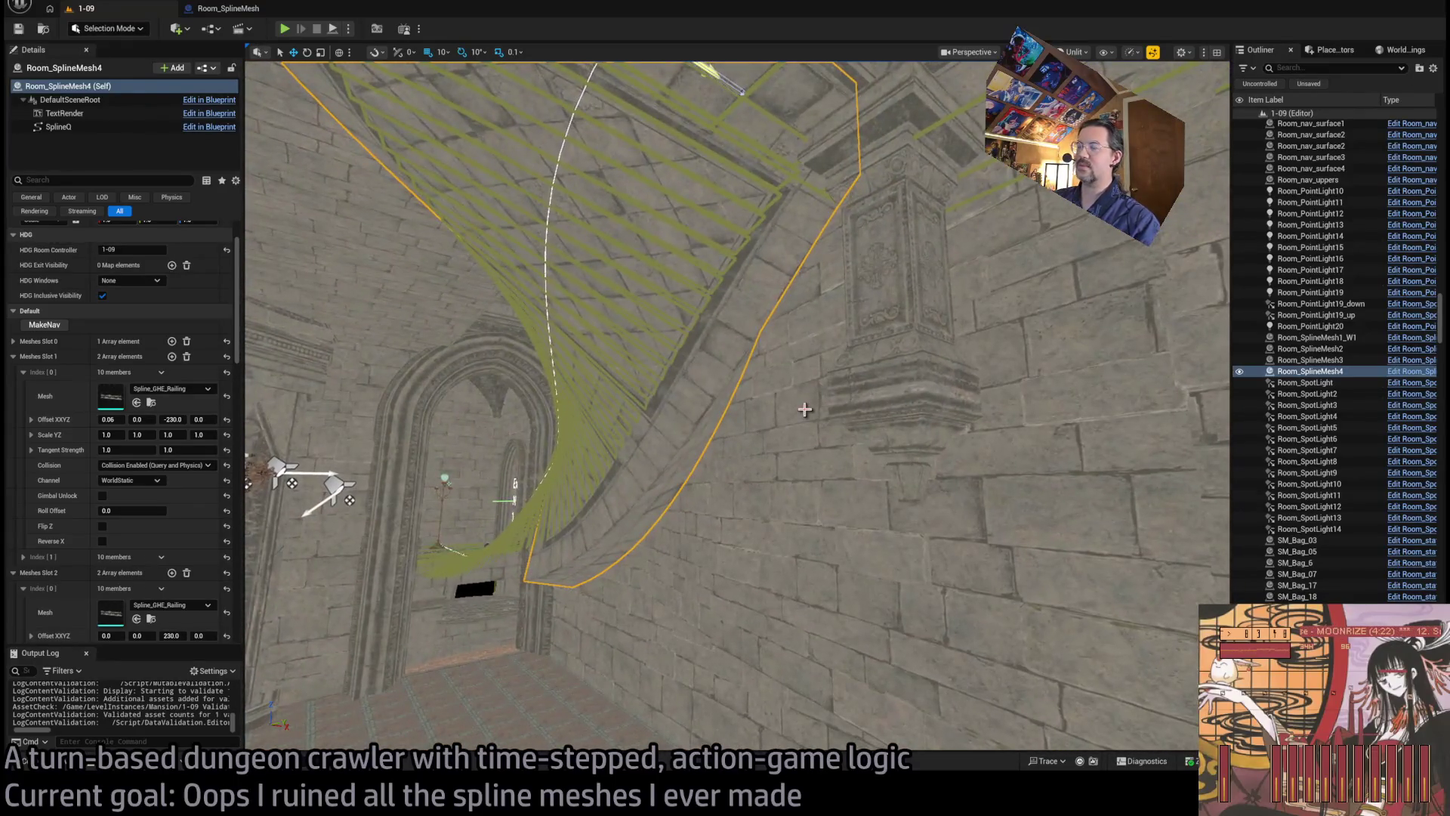
key("s")
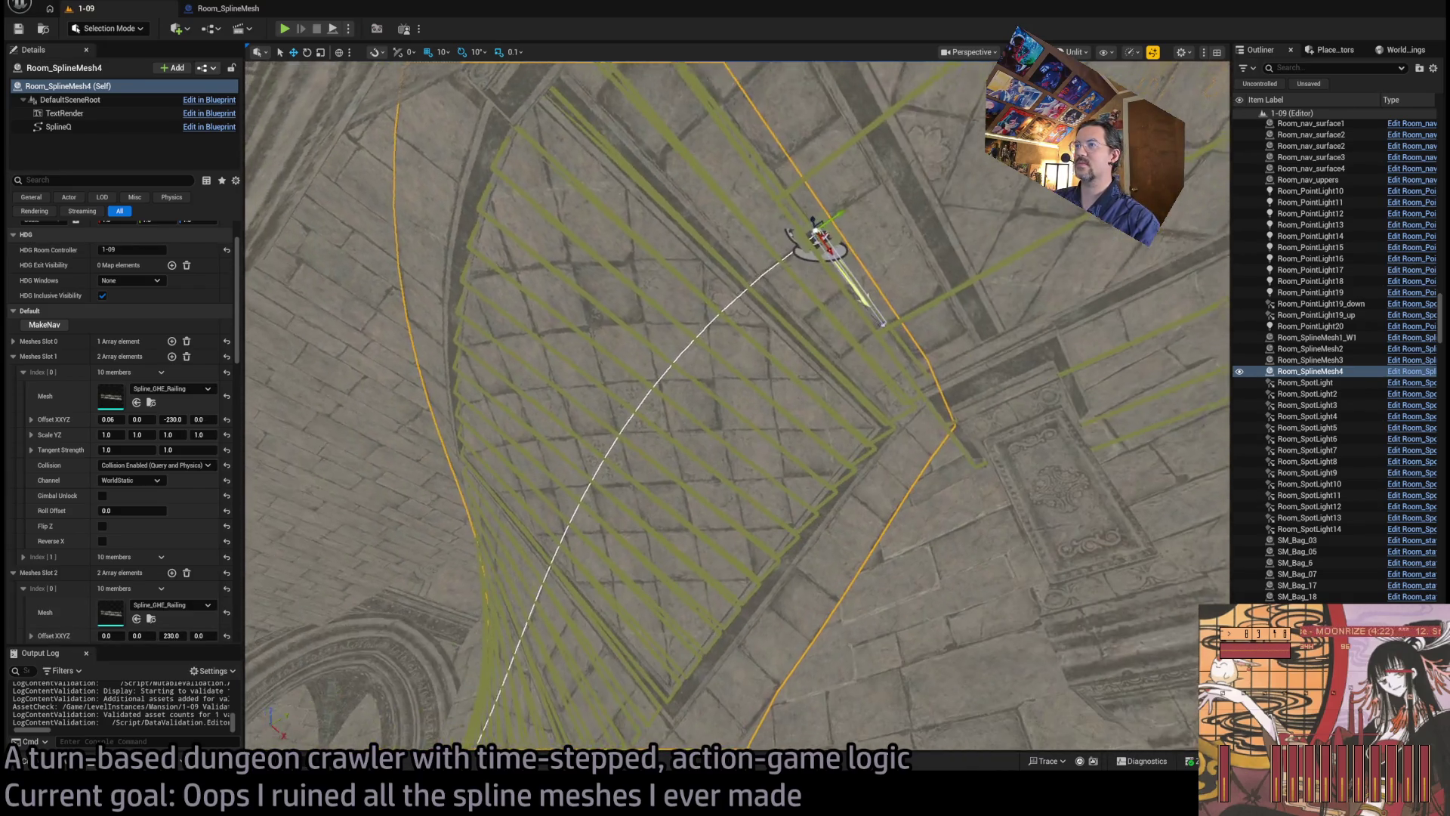
key("f")
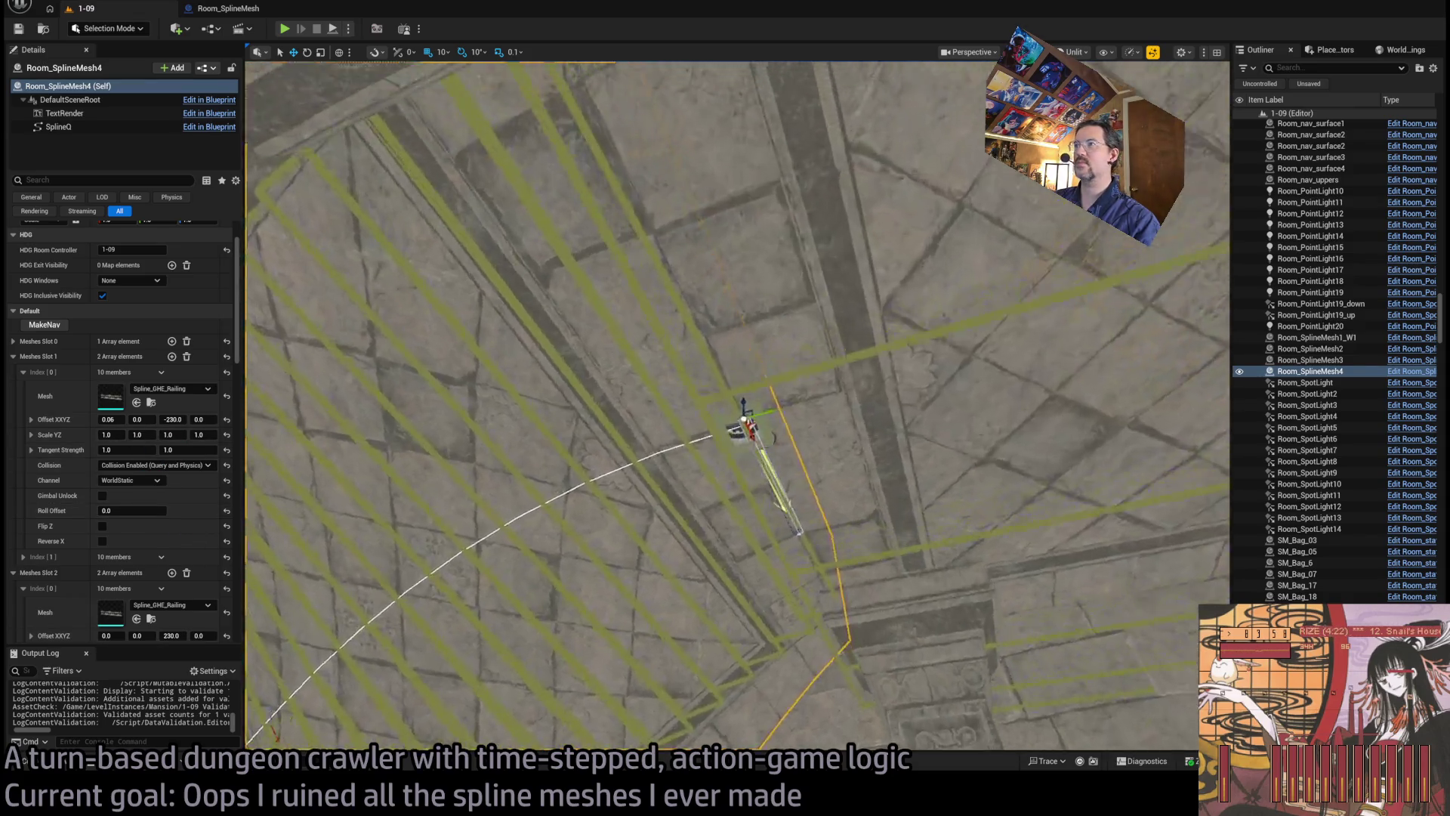
mouse_move(649, 377)
left_mouse_down()
mouse_move(725, 484)
mouse_move(578, 447)
left_mouse_up()
Step: Reselect Room_SplineMesh4, empty Static Slots 2, 1 and 0, and run TransferSplineData
left_click(861, 544)
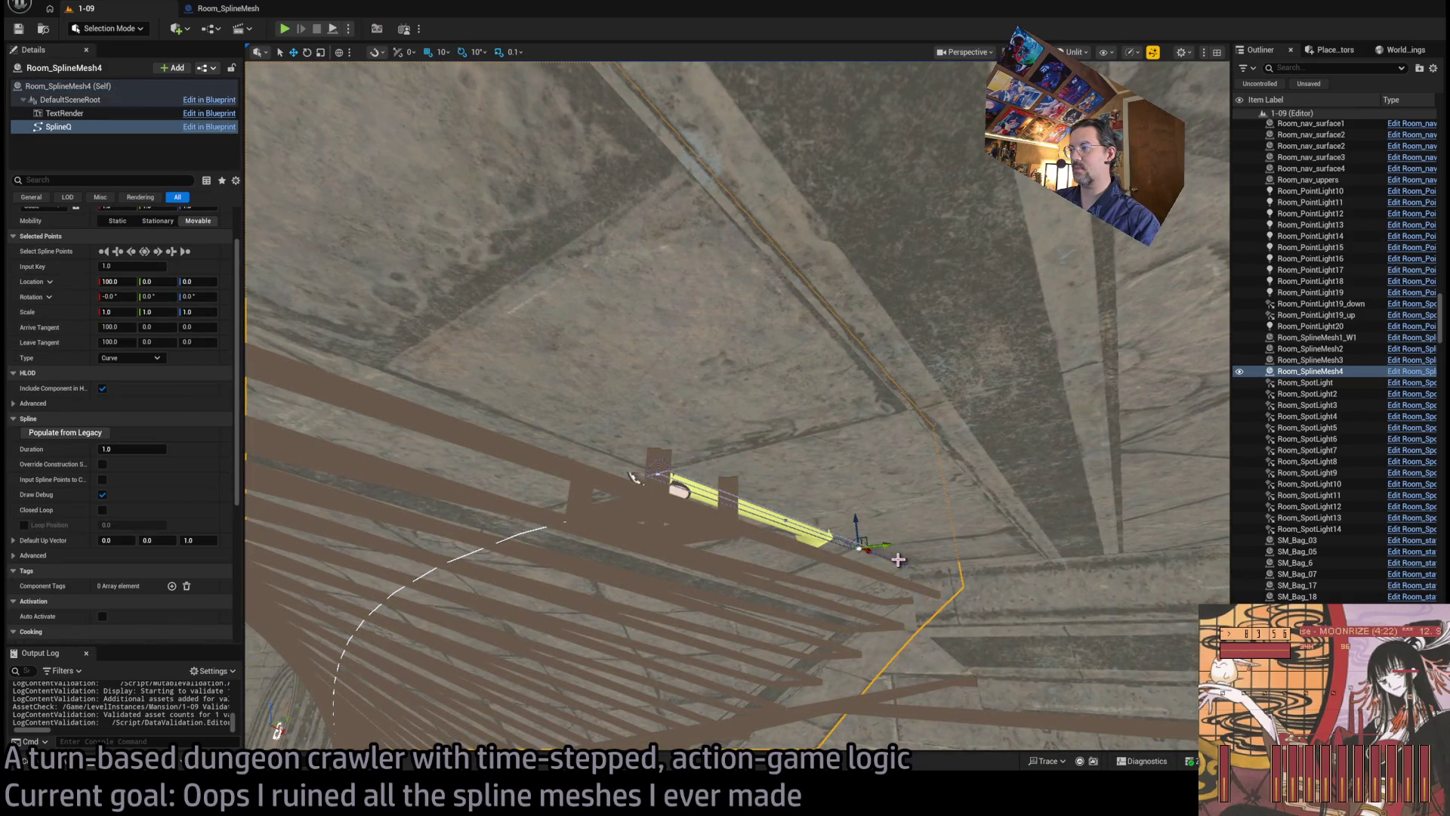
left_click(789, 454)
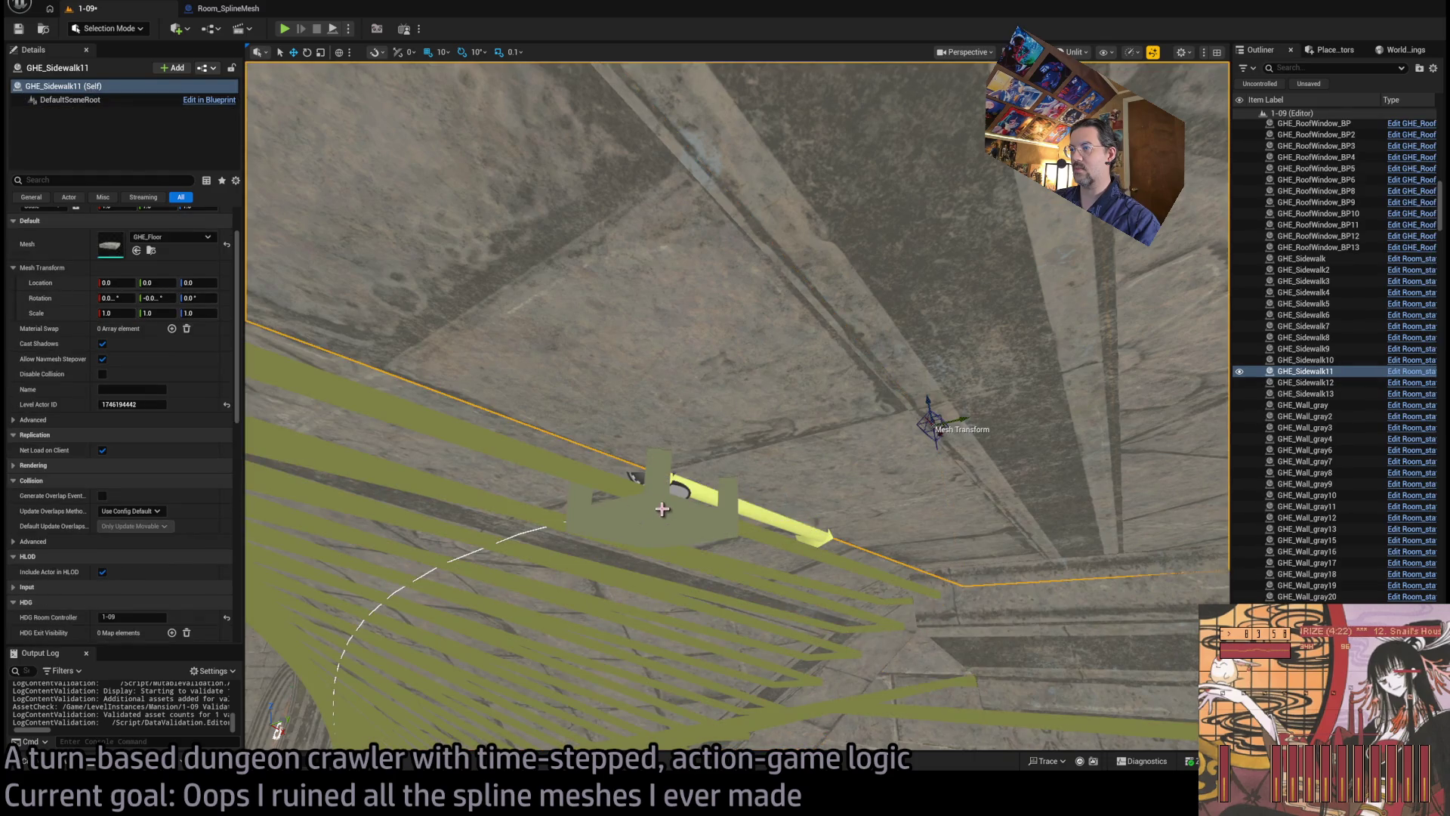
left_click(522, 494)
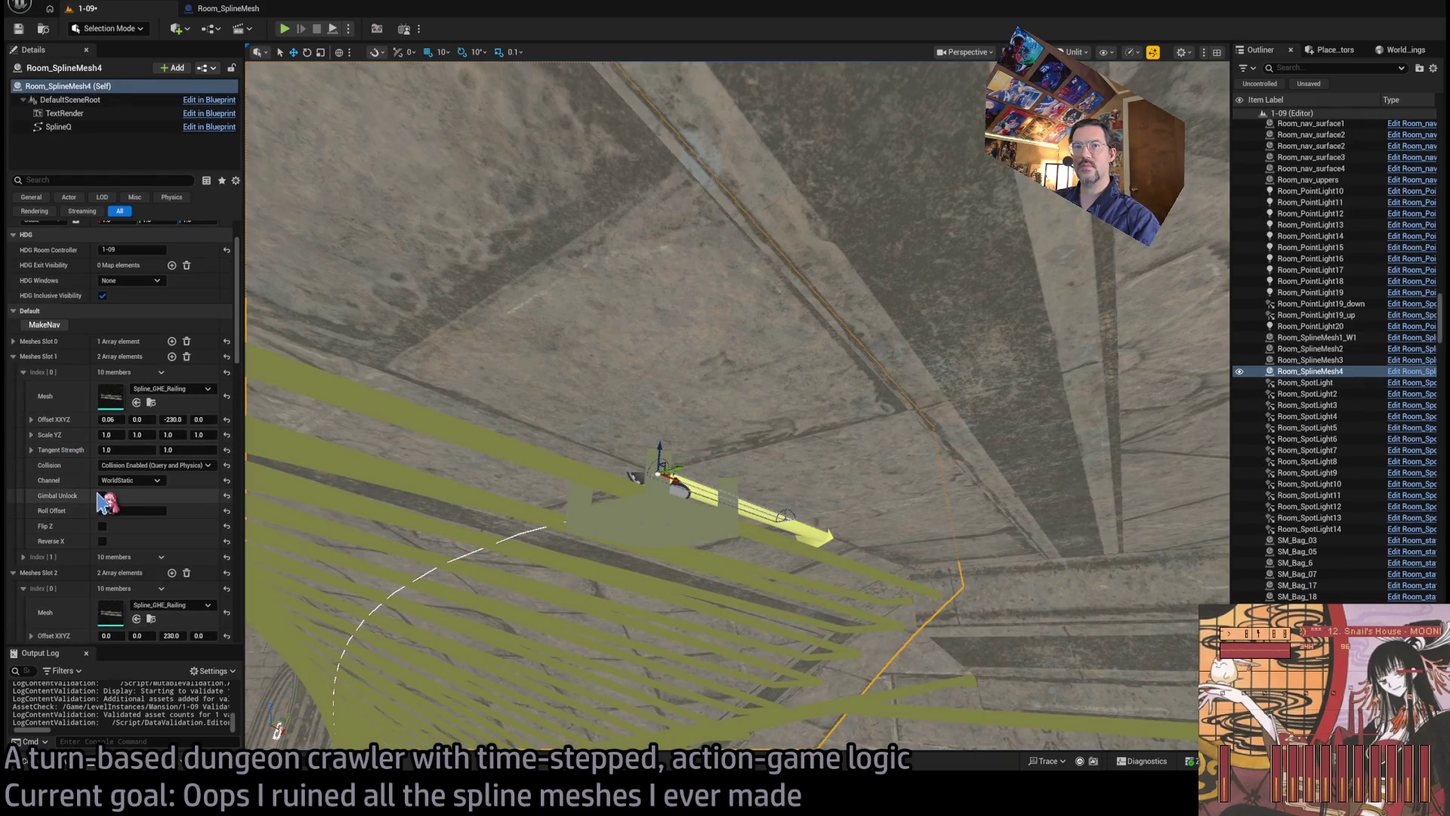
scroll(98, 489, "down", 2)
scroll(98, 490, "down", 10)
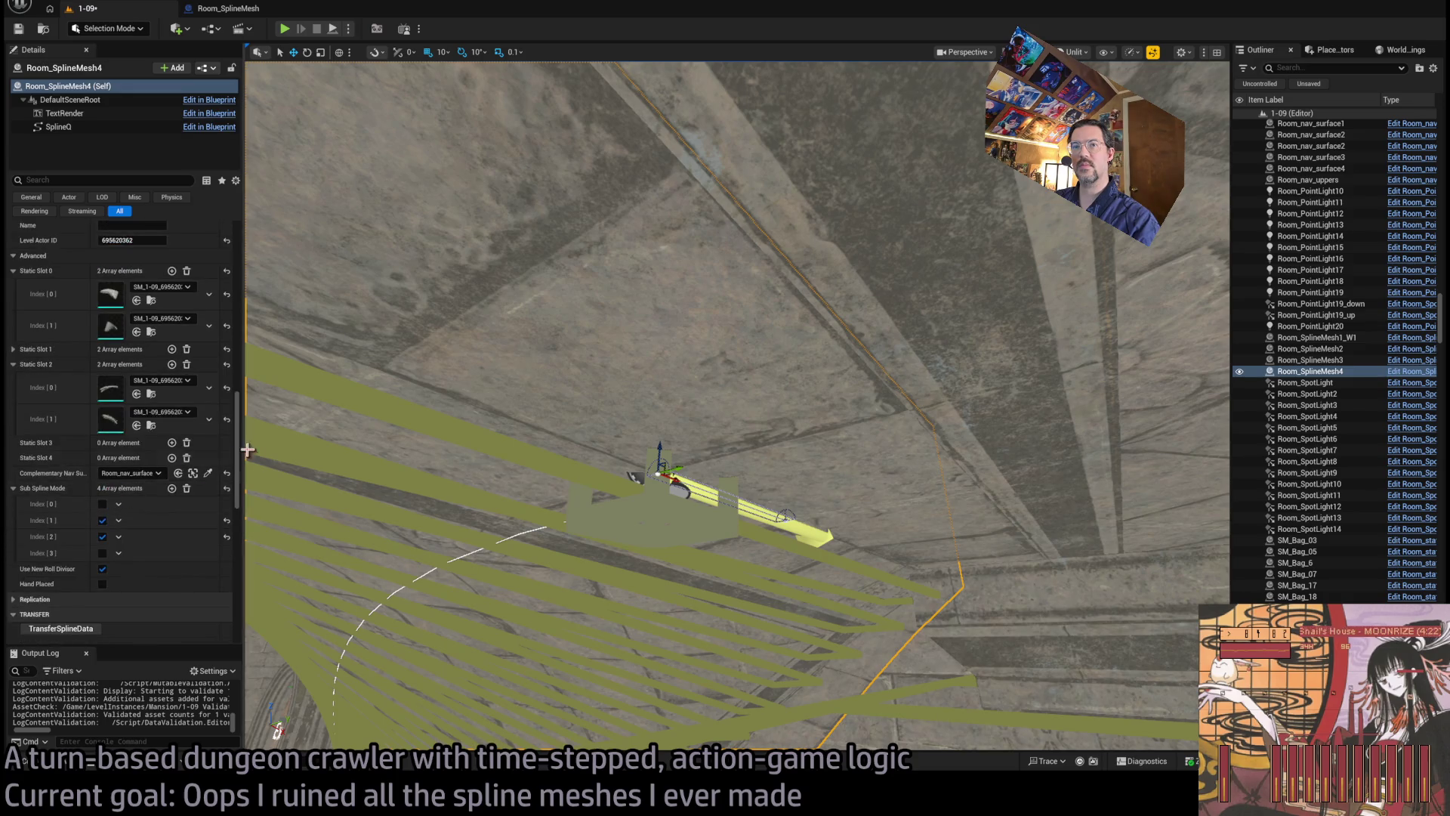
left_click(187, 364)
left_click(186, 349)
left_click(186, 270)
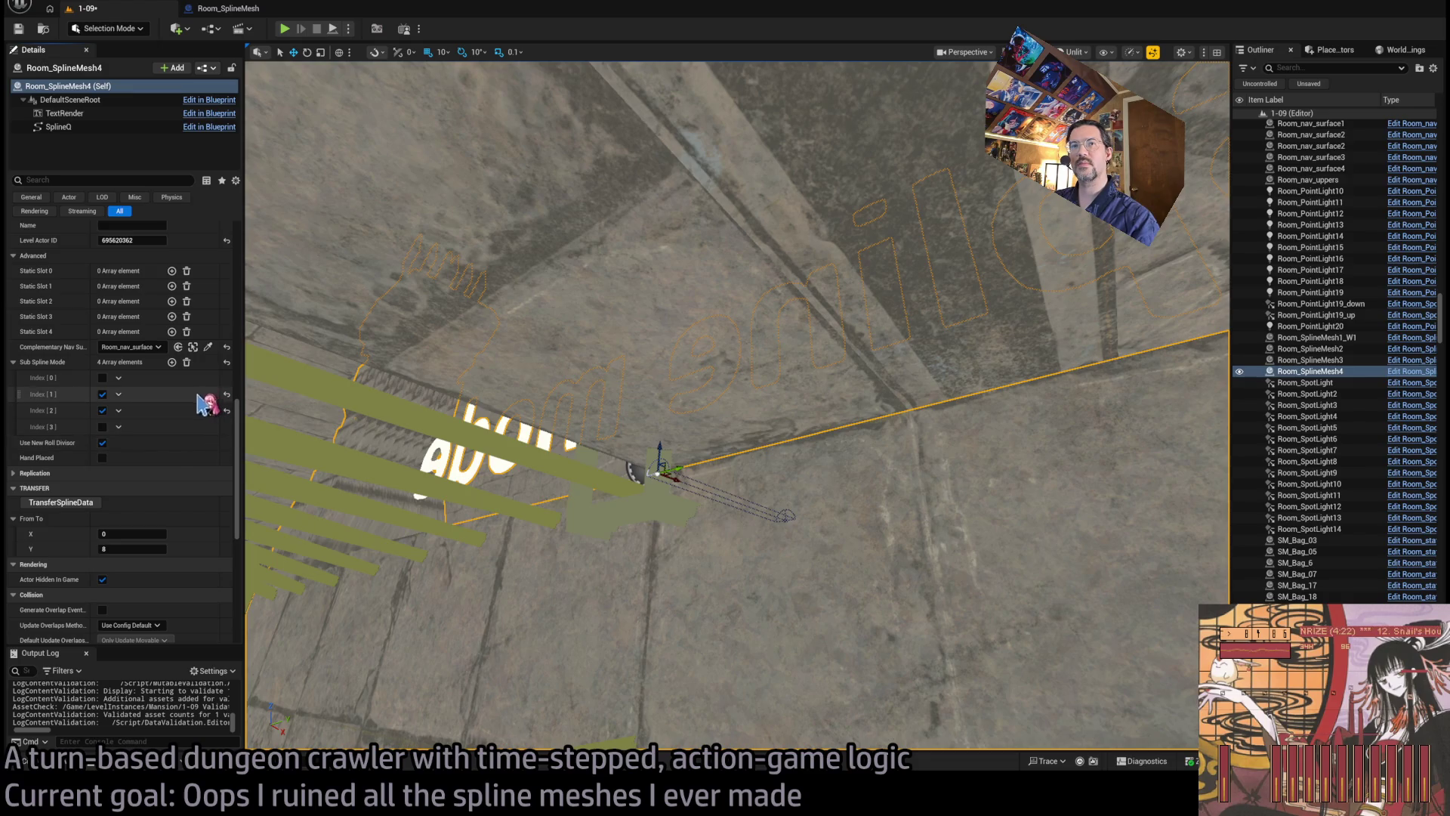
left_click(89, 503)
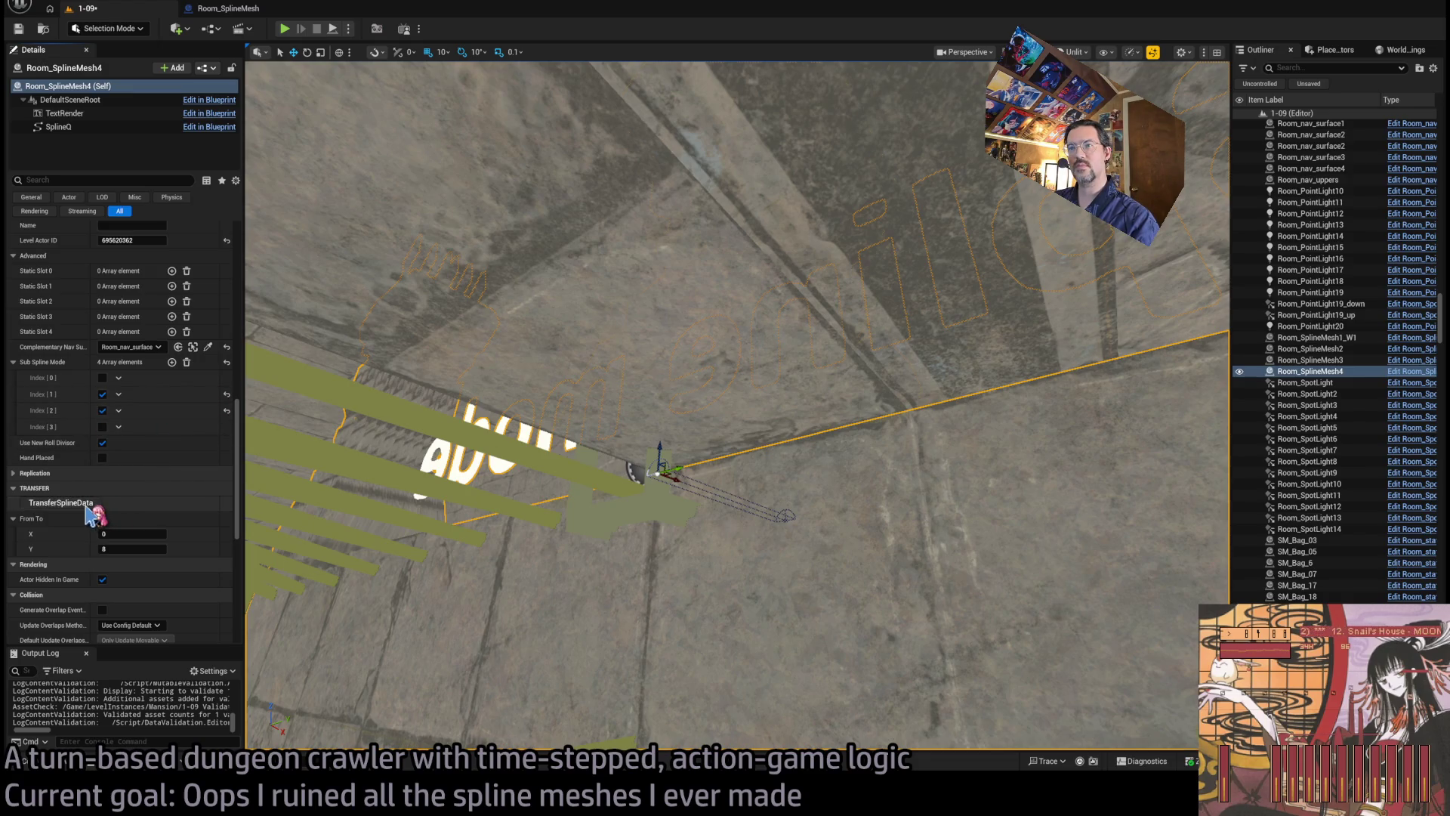
left_click_drag(653, 432, 653, 432)
Step: Select the railing's spline point and try a -10° rotation, then undo it
left_click(744, 294)
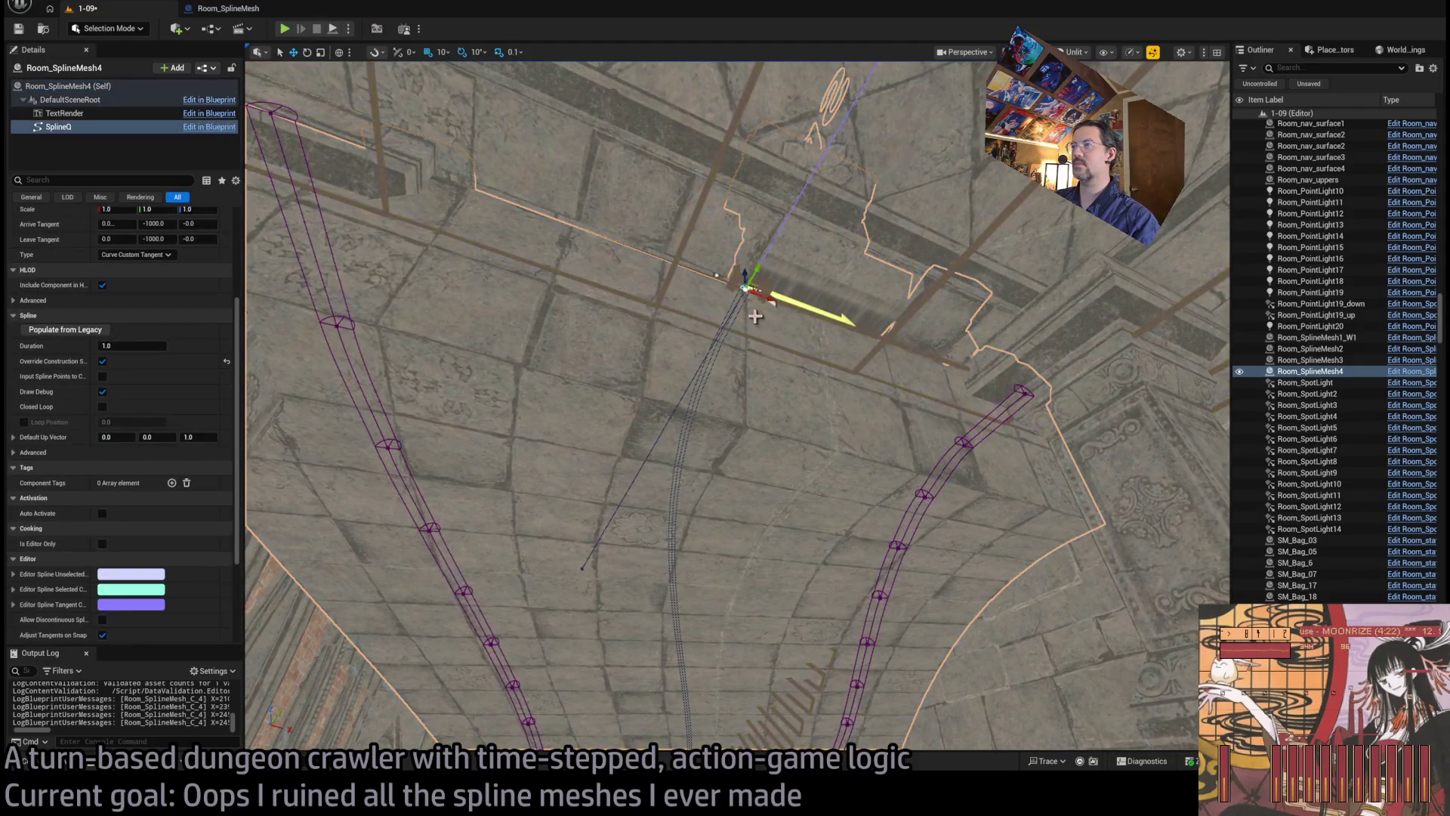
key("e")
left_click_drag(766, 306, 759, 299)
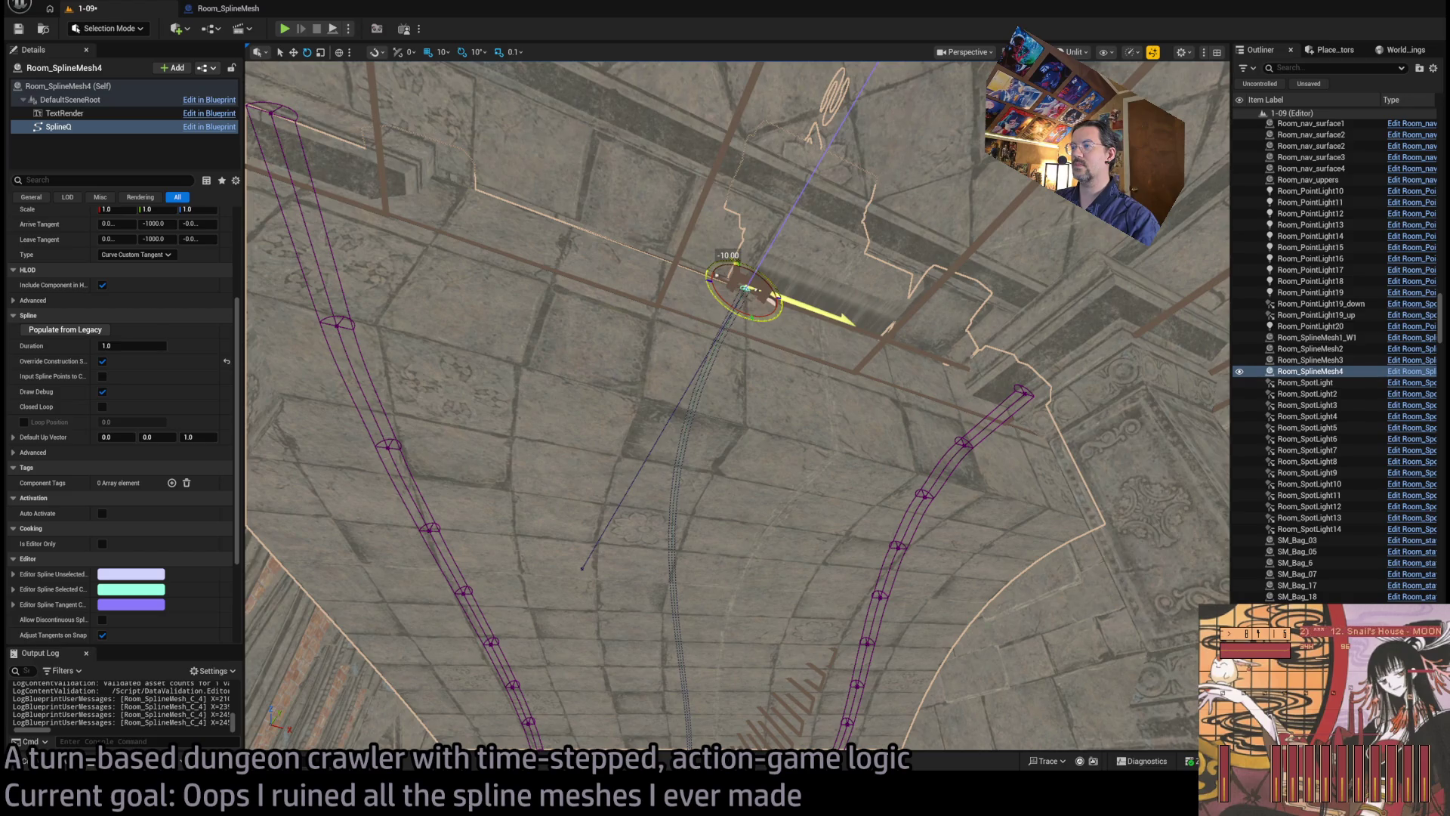
key("ctrl+z")
key("f")
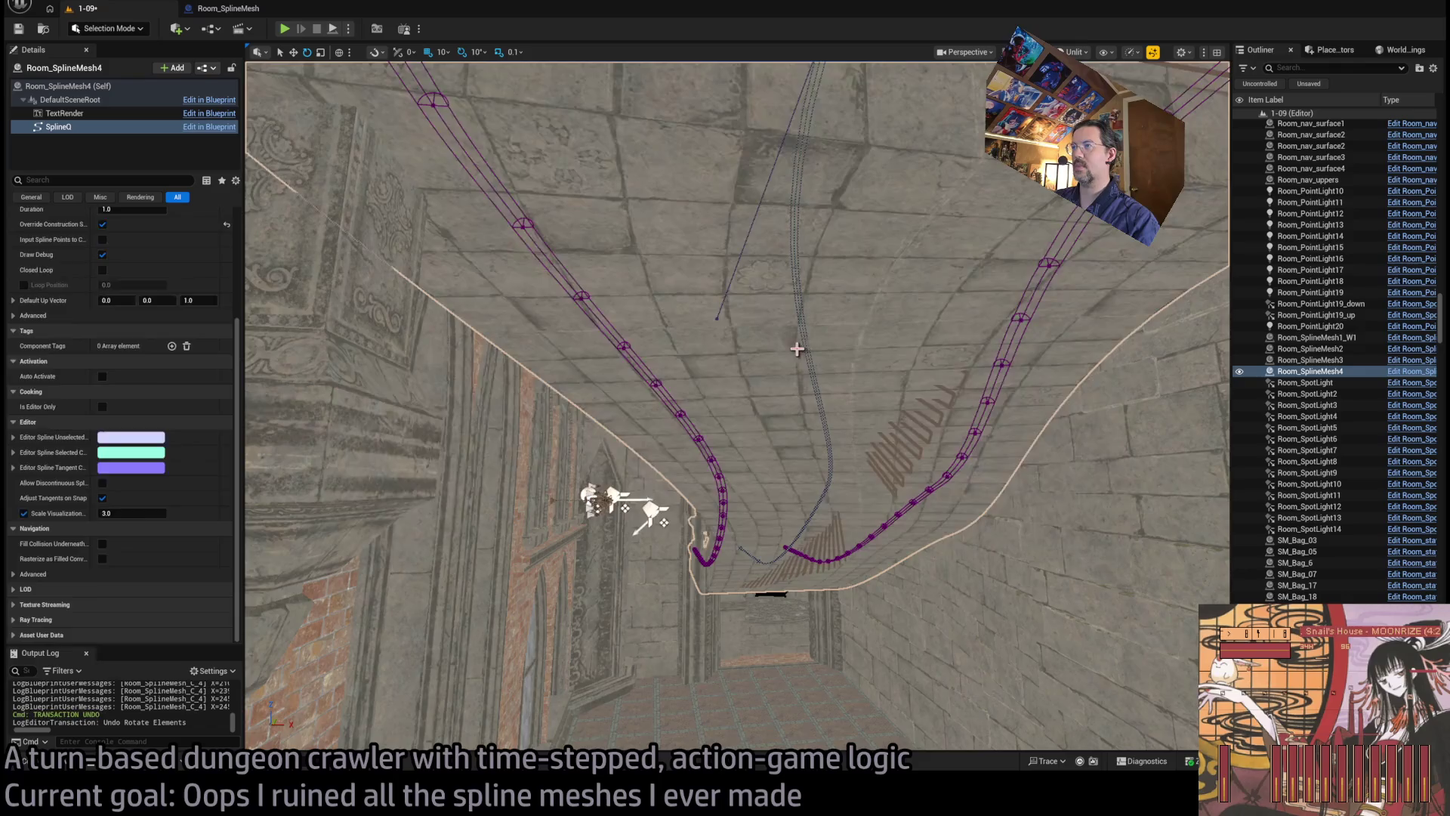
Step: Turn off rotation snapping and rotate the spline point so the railing swings right
mouse_move(797, 348)
left_mouse_down()
mouse_move(751, 378)
mouse_move(717, 343)
left_mouse_up()
left_click_drag(793, 240, 785, 245)
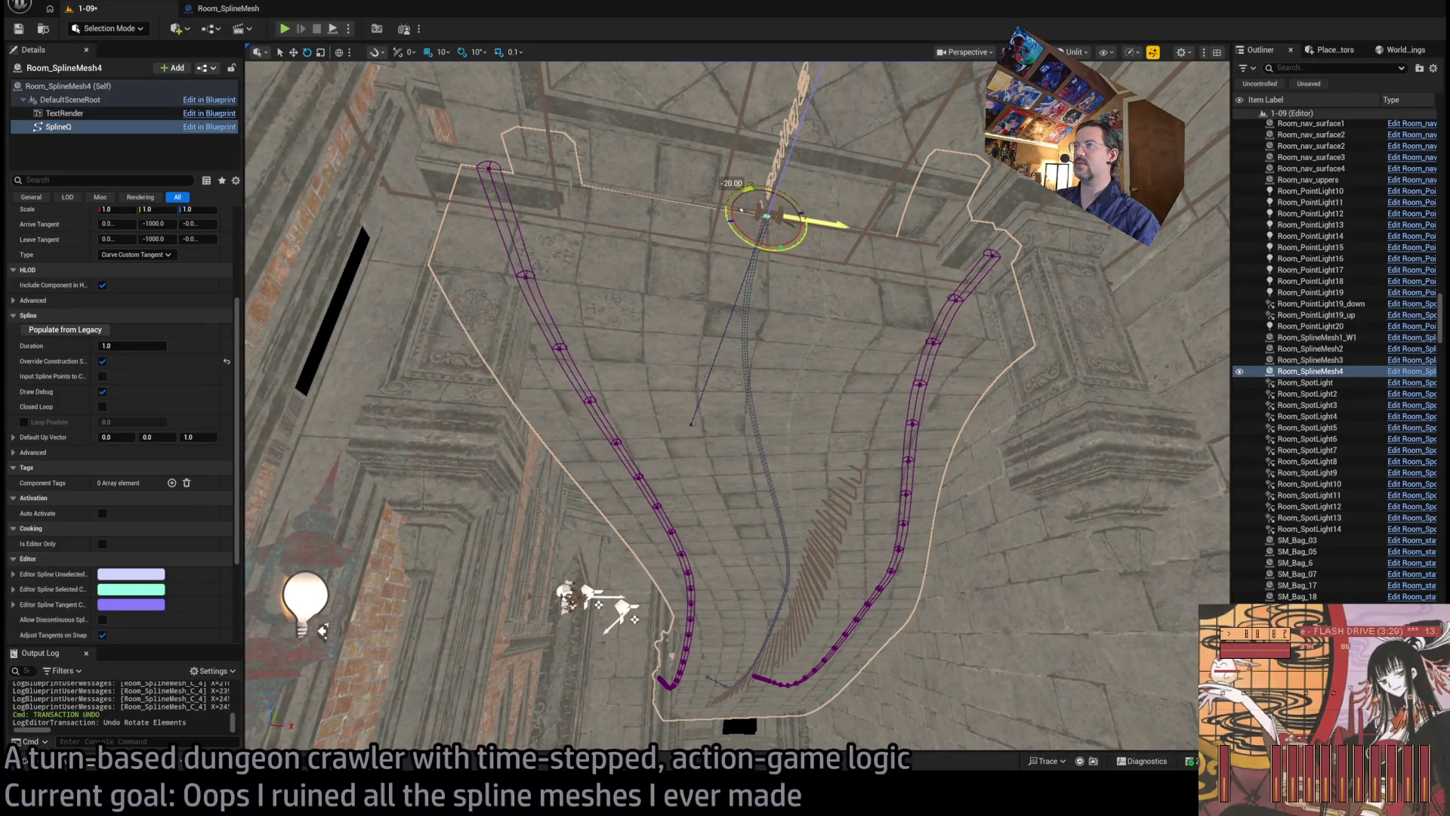
left_click_drag(737, 408, 710, 423)
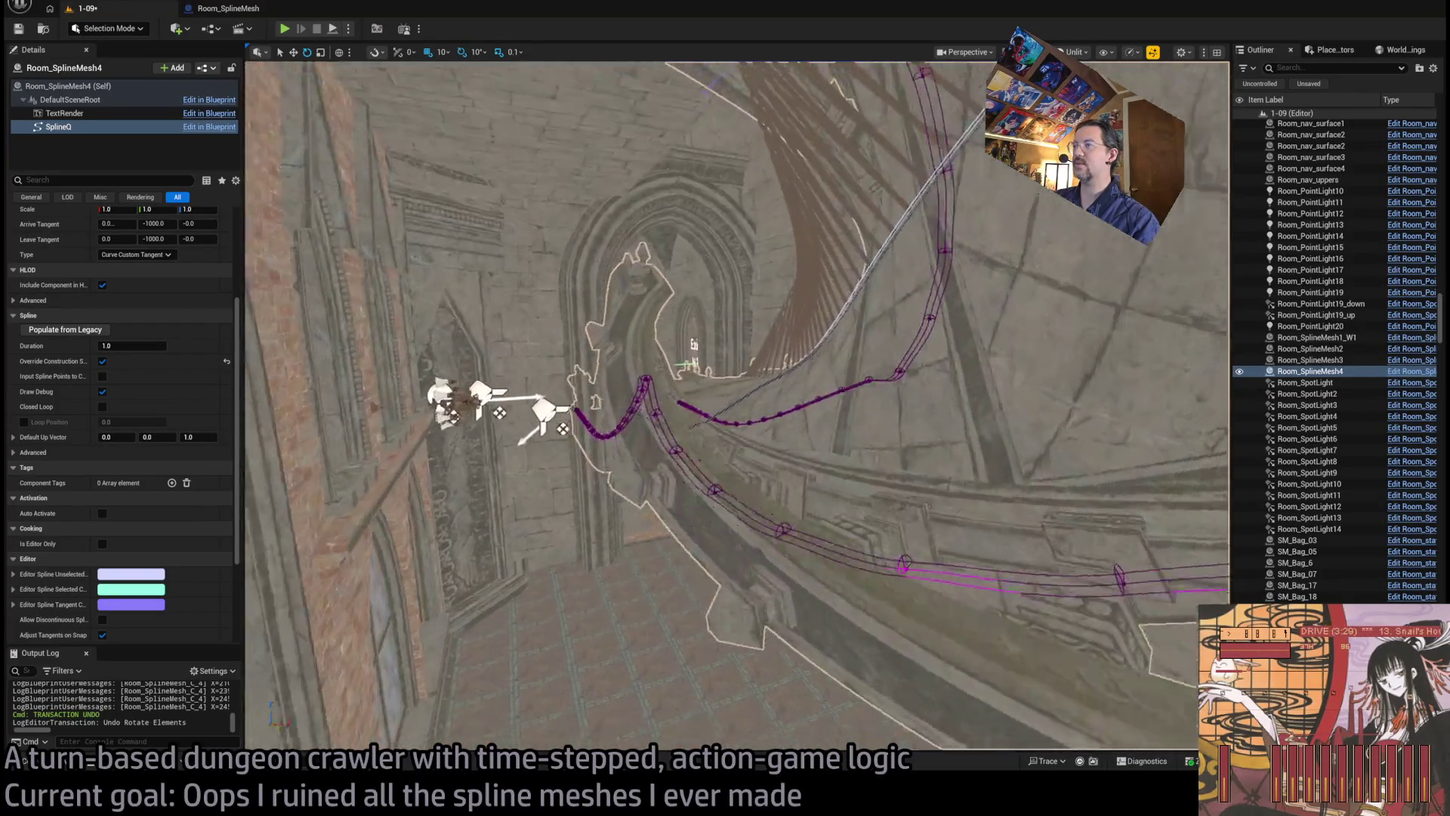
left_click_drag(810, 468, 810, 467)
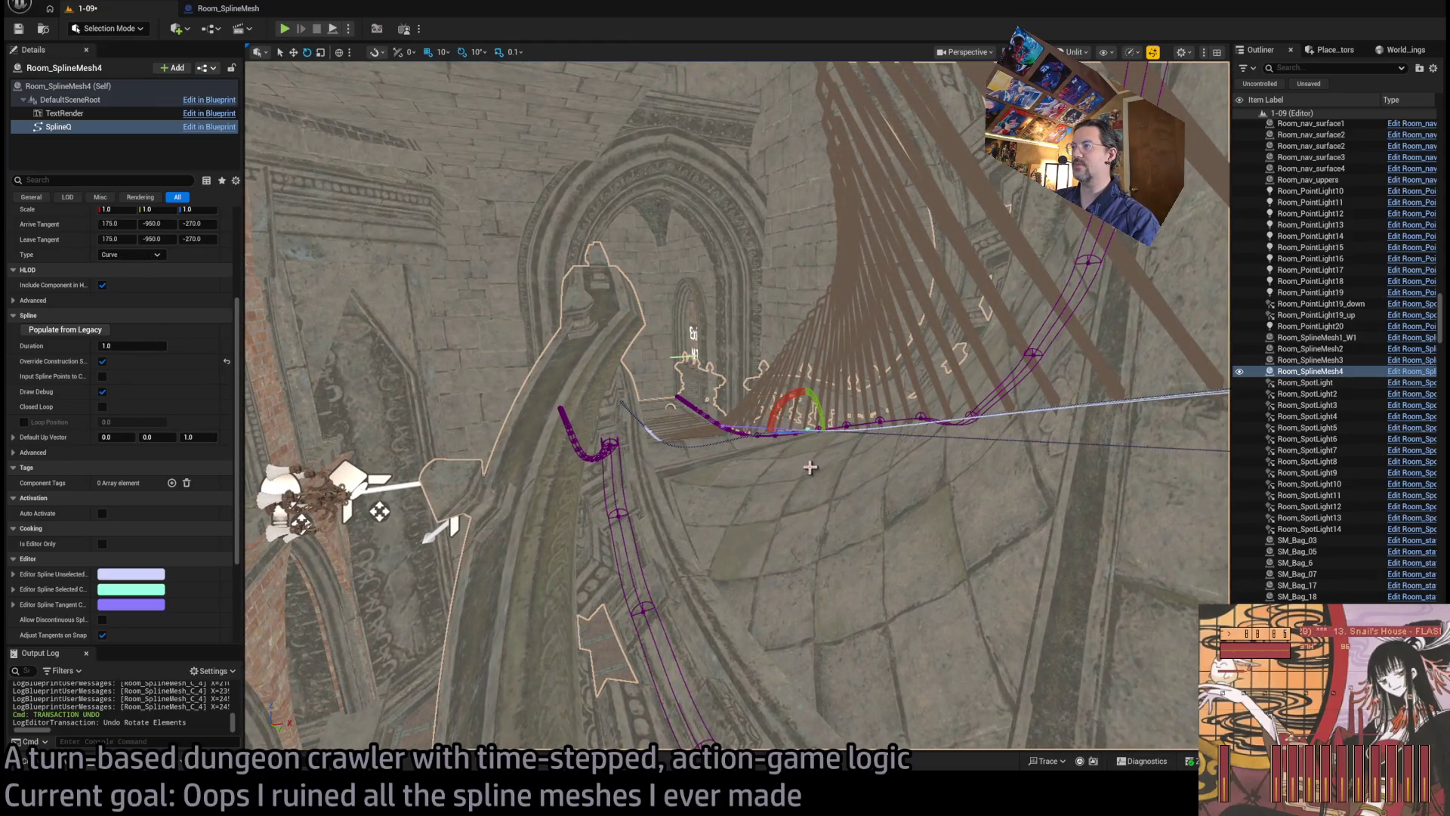
left_click_drag(786, 400, 550, 361)
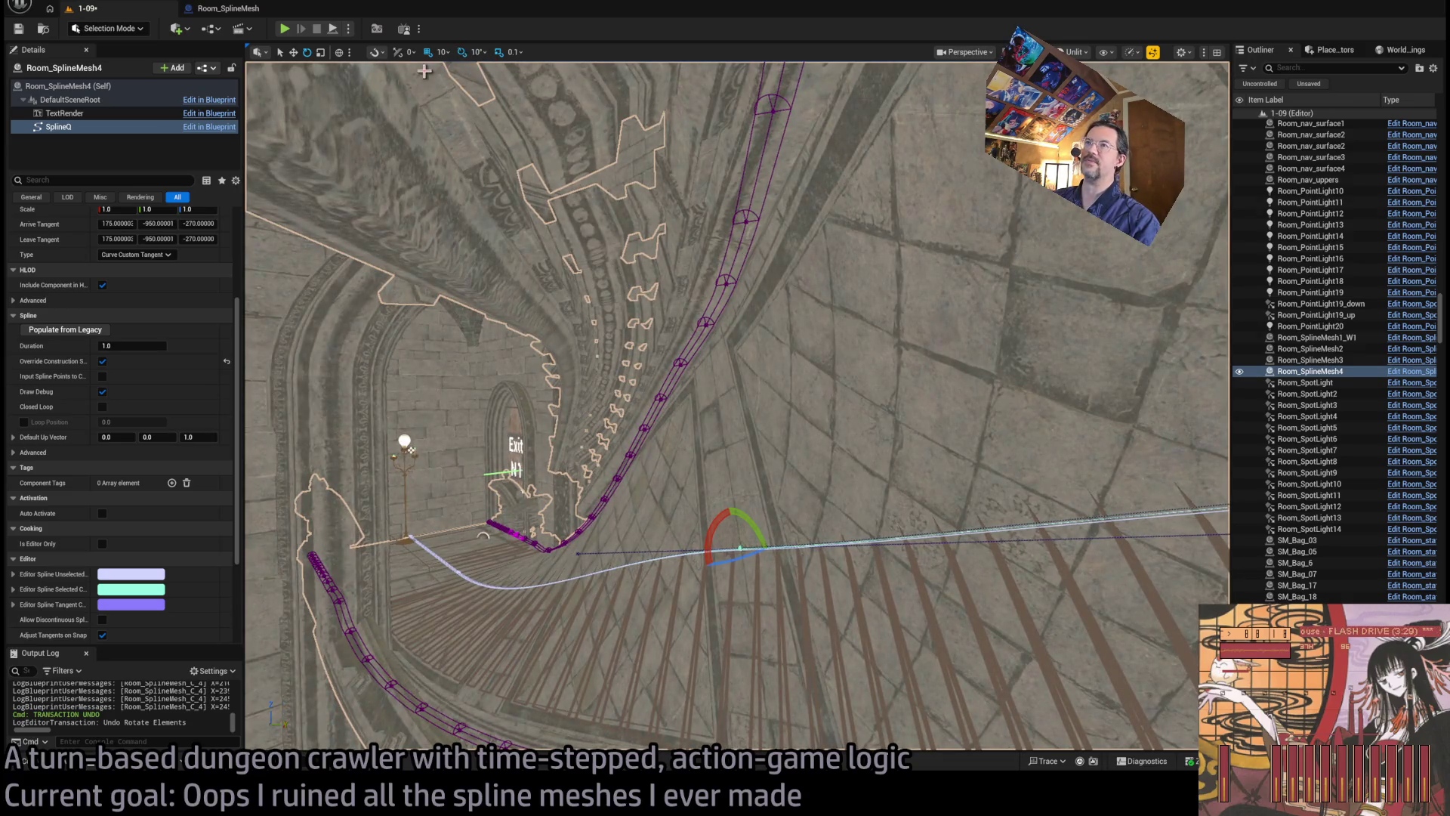
left_click(461, 52)
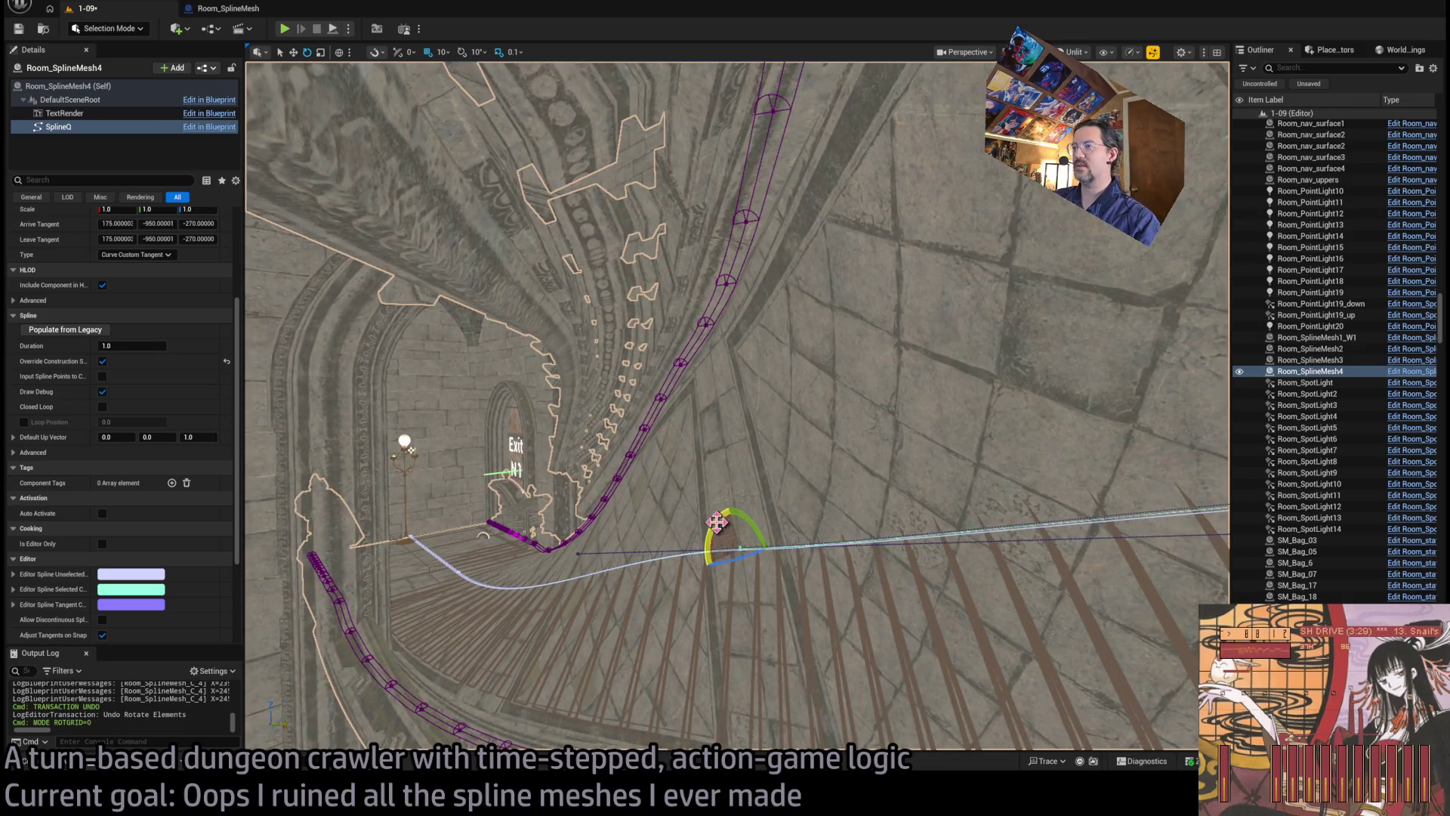
left_click_drag(730, 507, 718, 521)
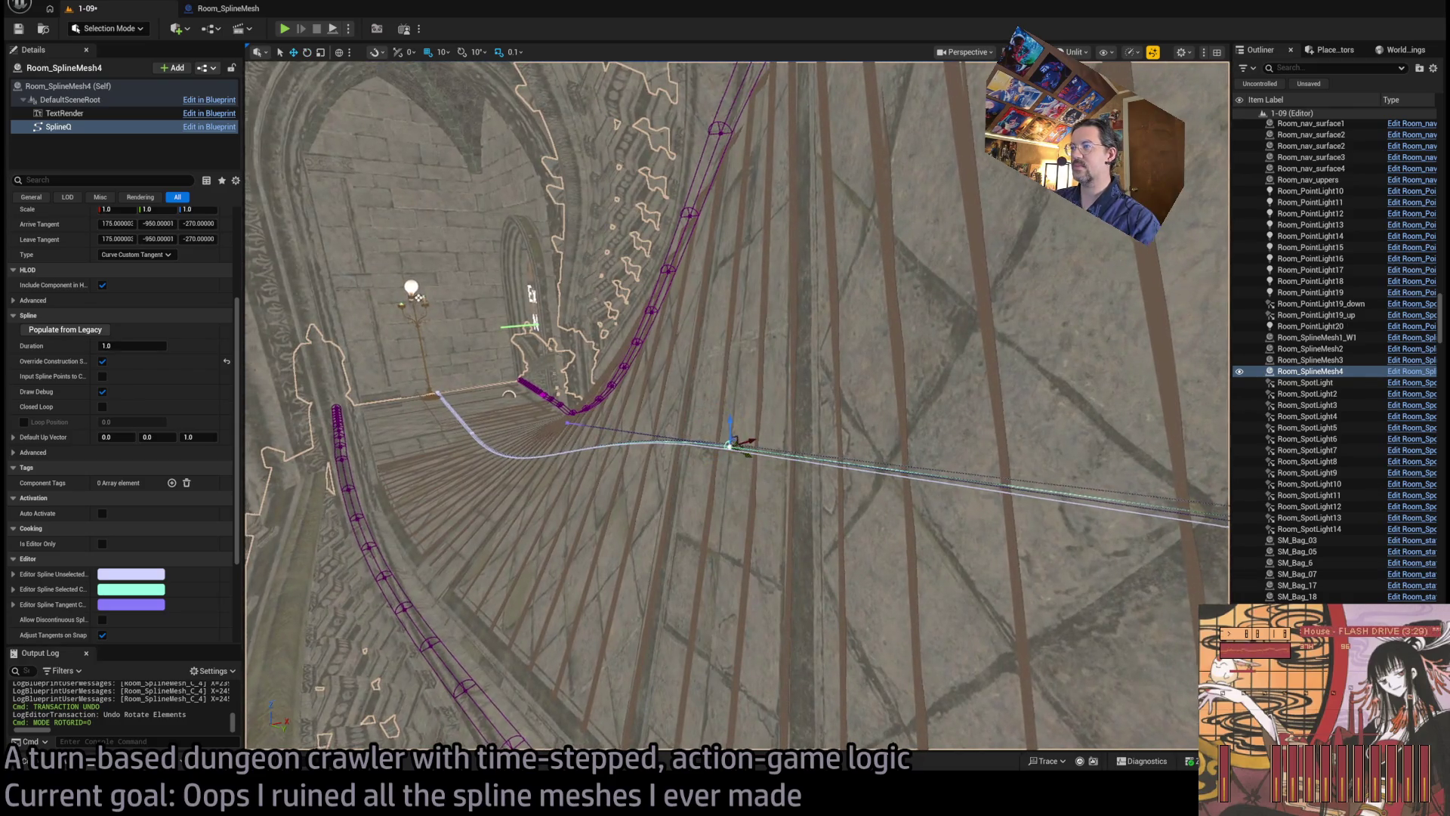
Step: Undo the tangent change and pull the spline point forward from the back-wall corner
key("ctrl+z")
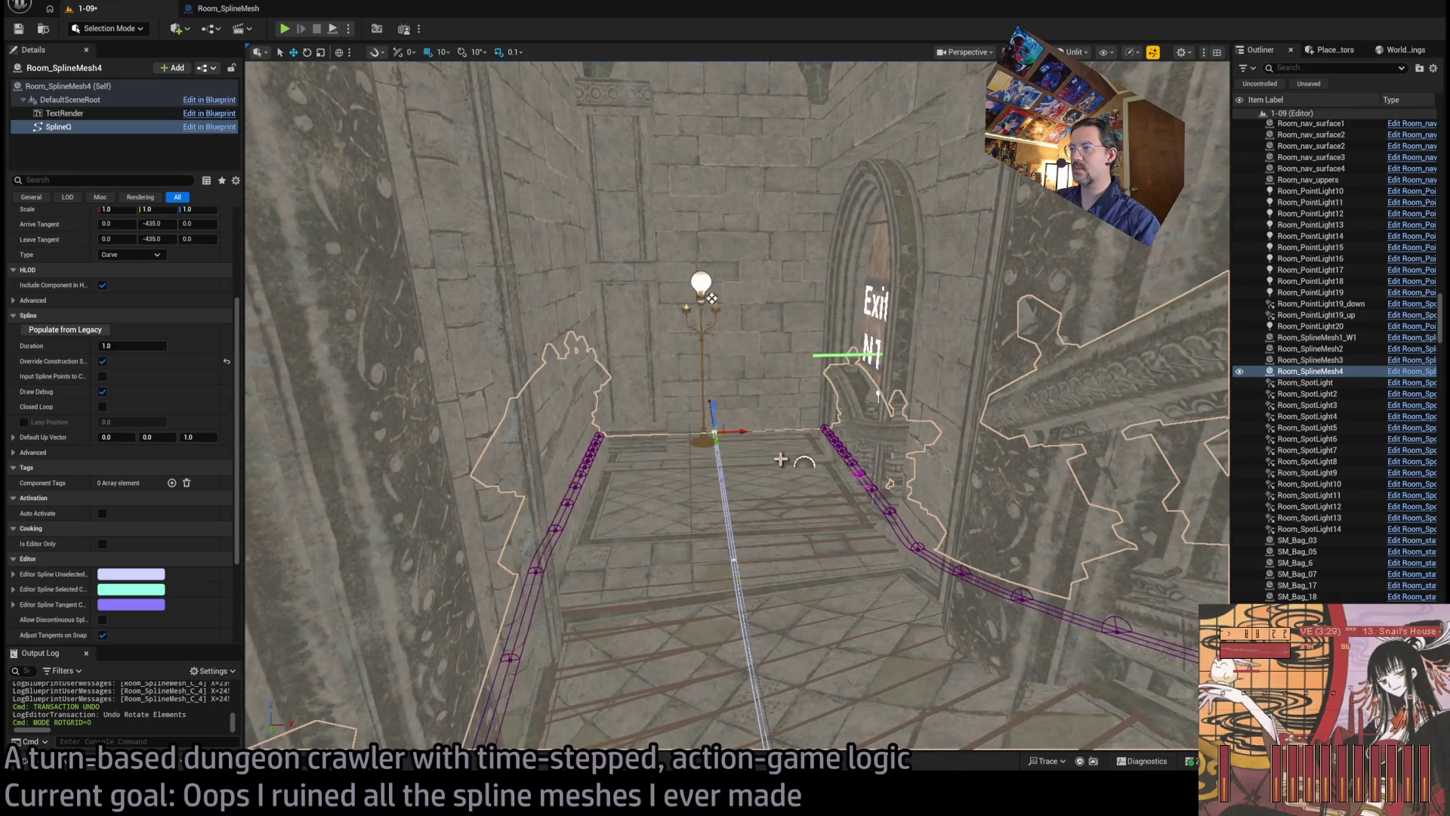
left_click_drag(712, 431, 788, 467)
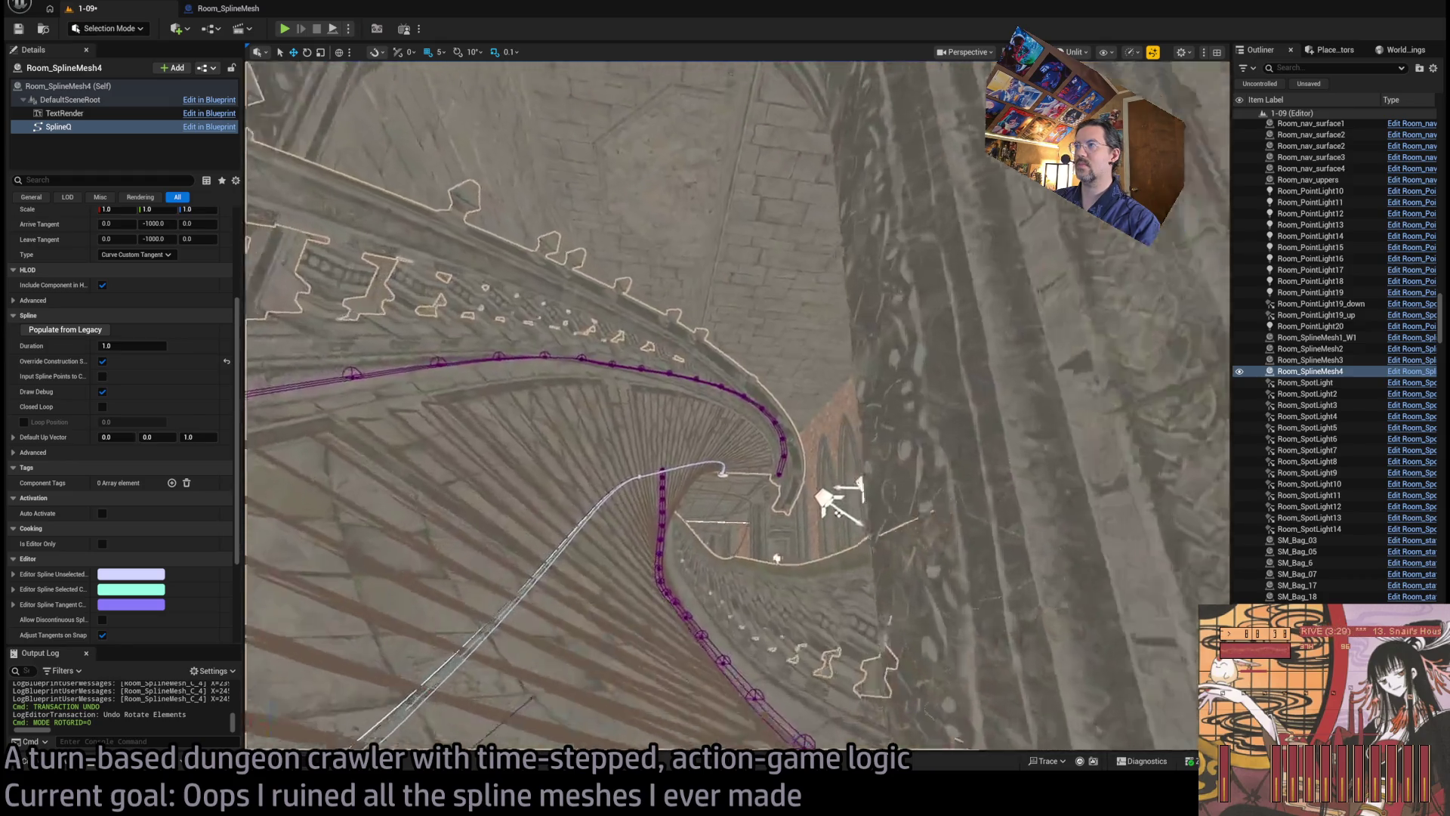
scroll(737, 406, "up", 3)
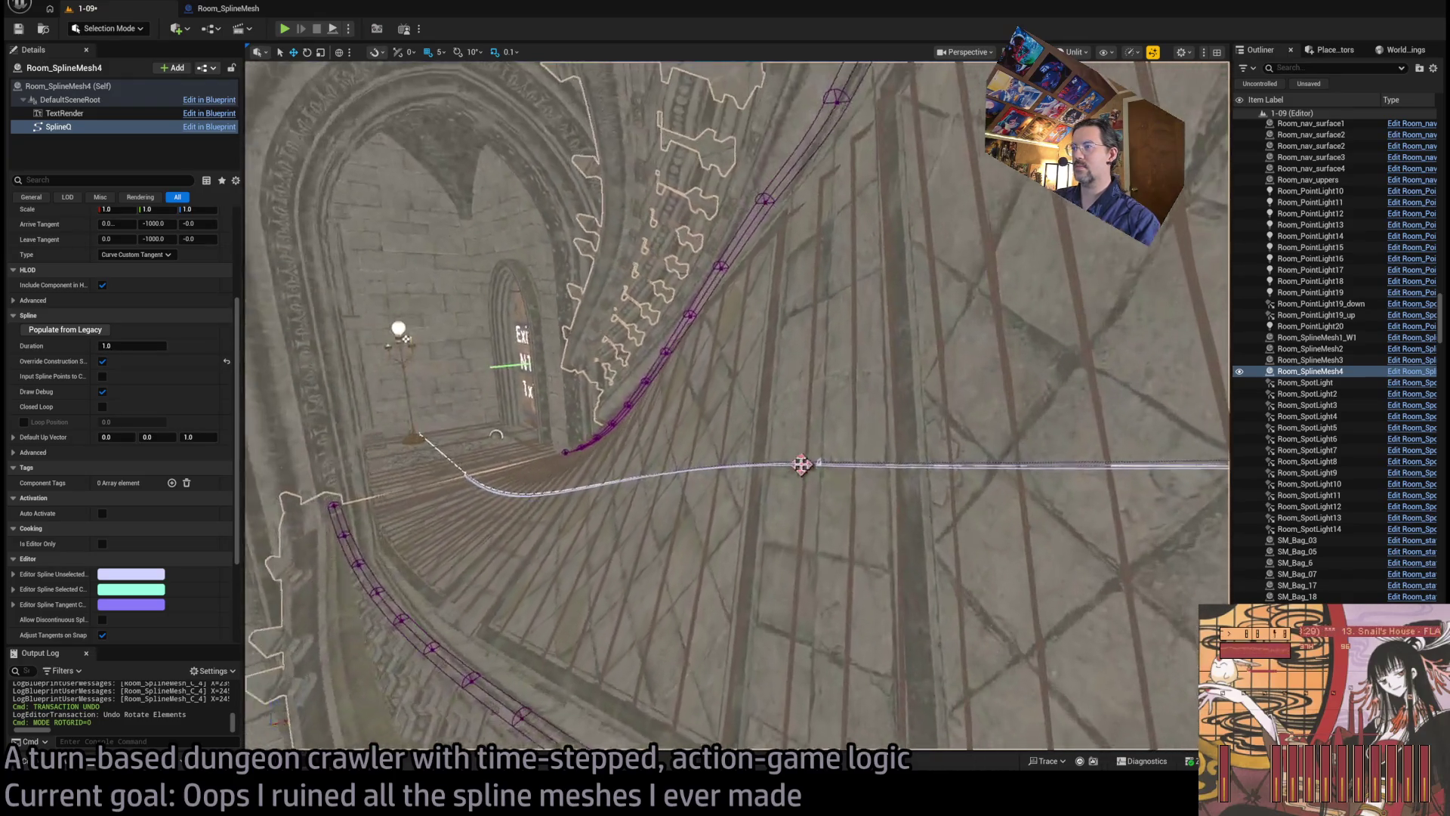
Step: Select another point on the railing curve and save the 1-09 level
left_click(809, 465)
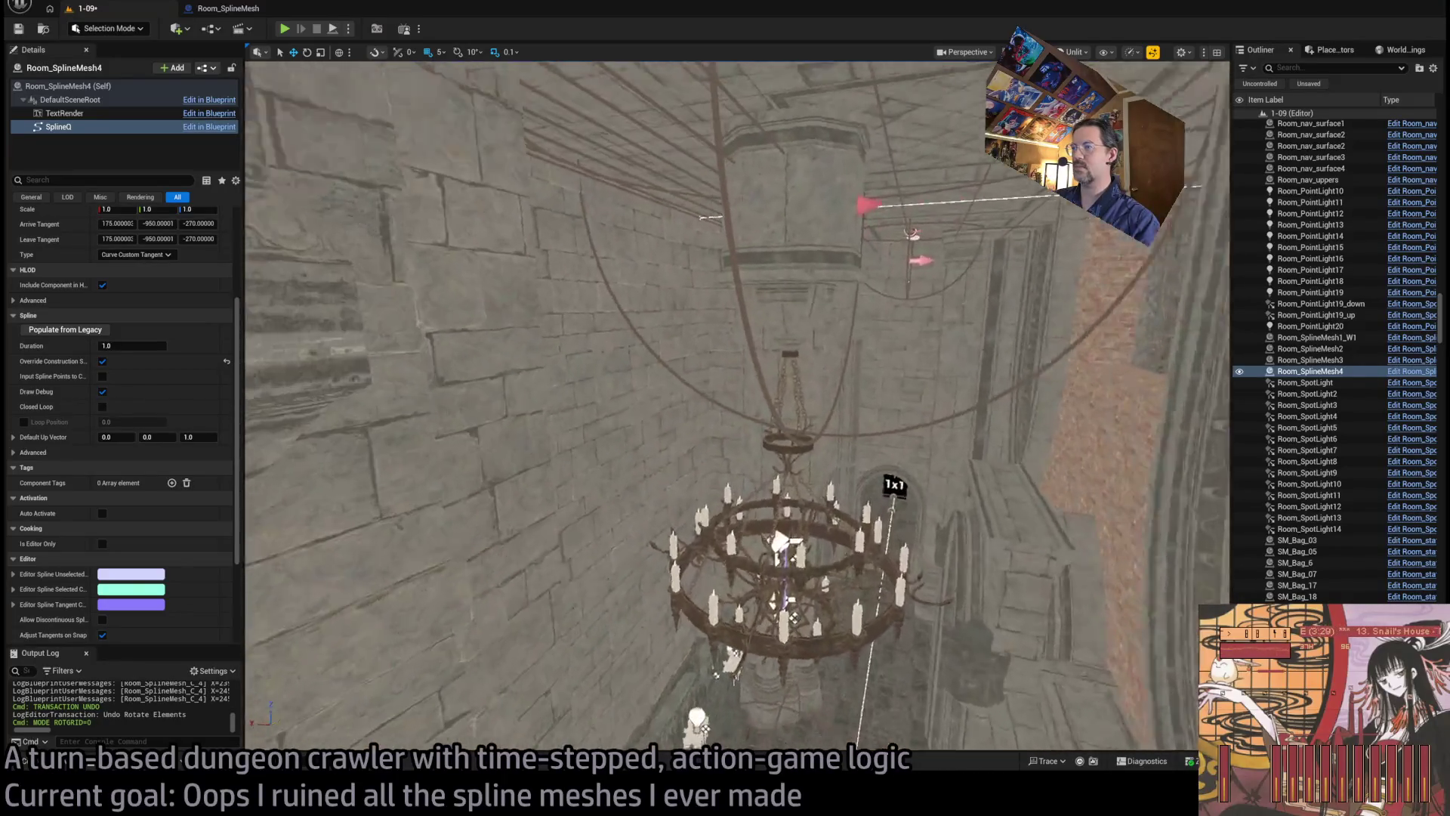
key("ctrl+s")
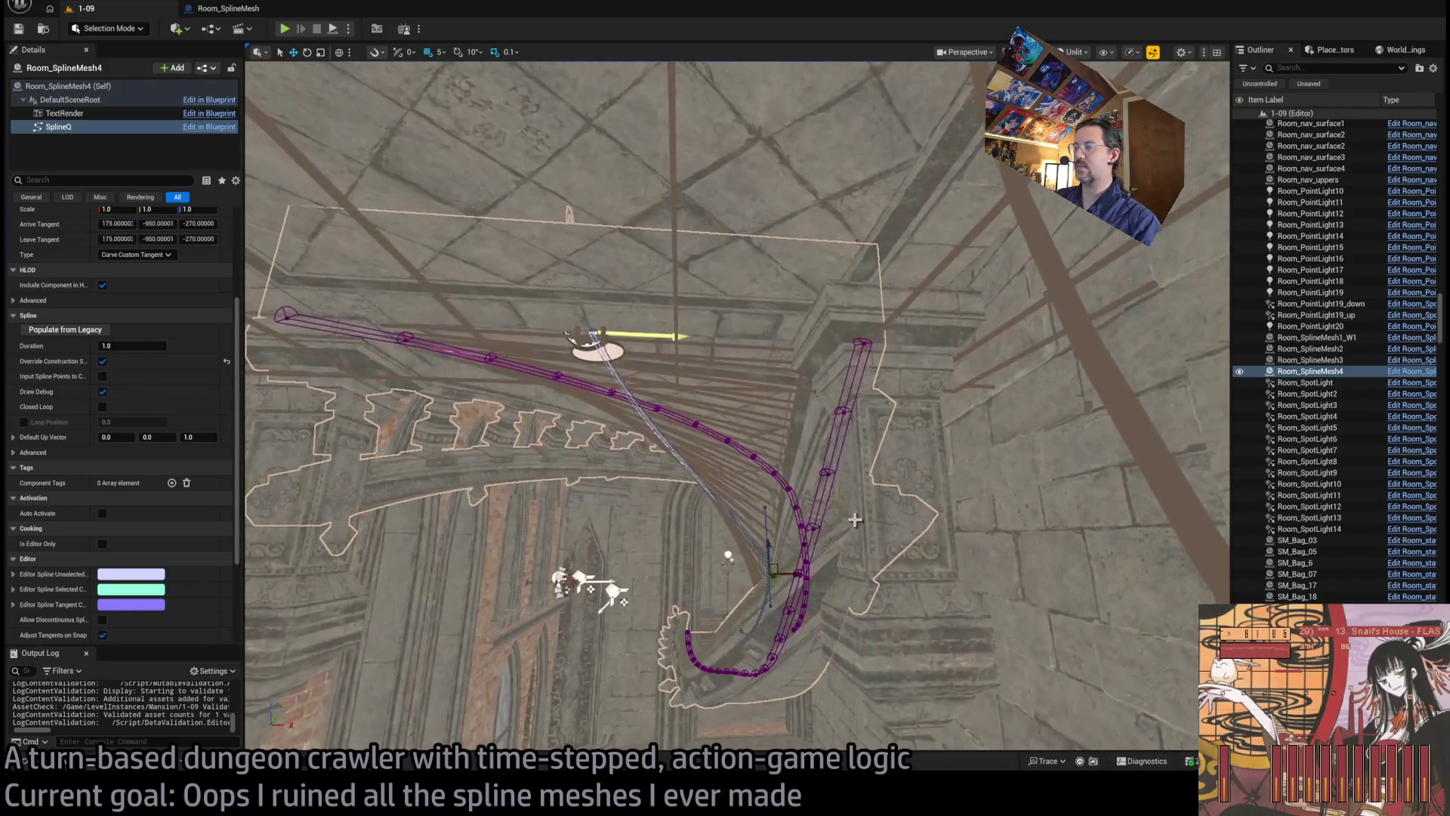
left_click(897, 605)
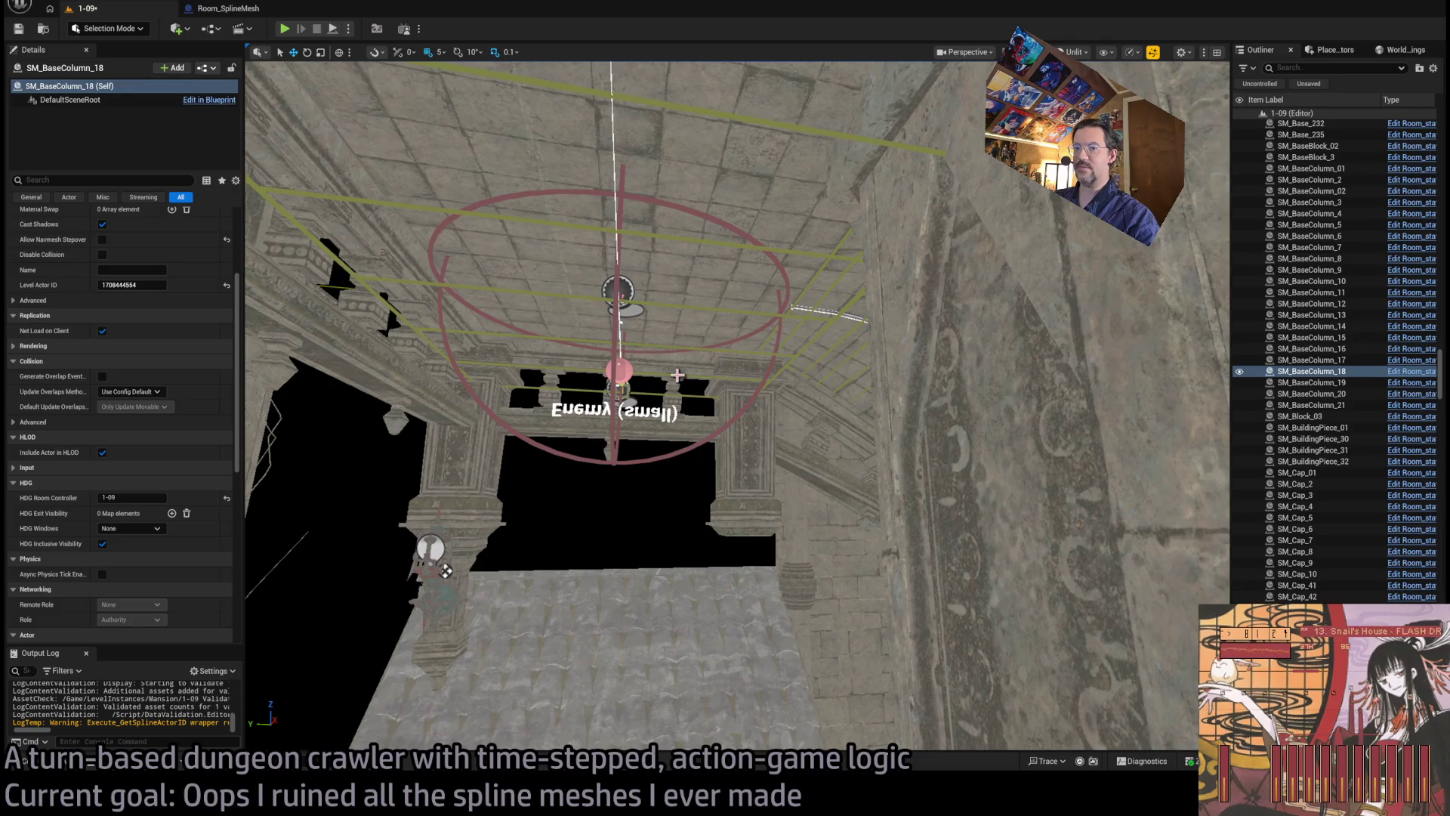
Step: Select Room_SplineMesh3 and delete the mesh element from its Static Slot 1
left_click(676, 284)
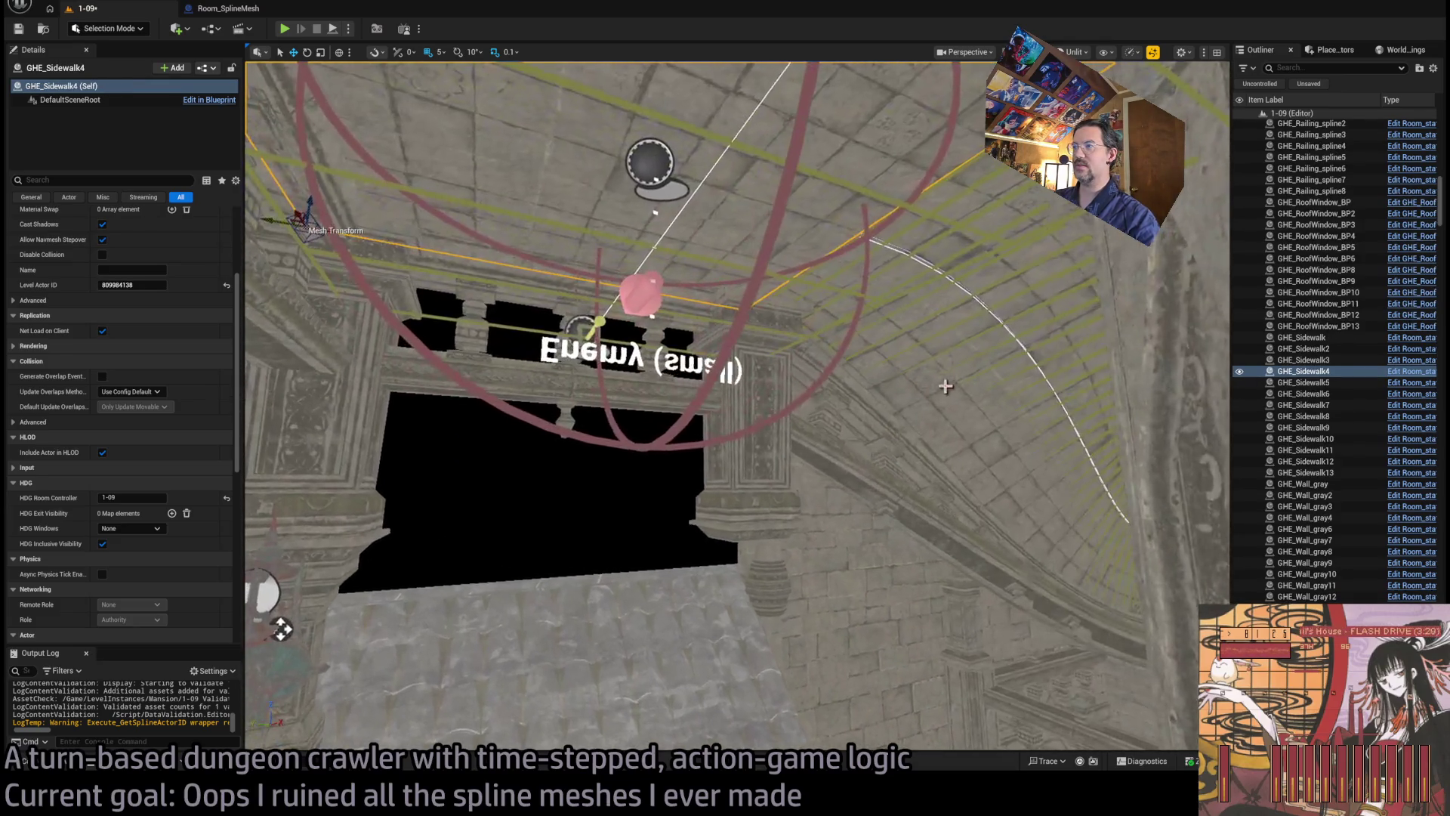
left_click(944, 400)
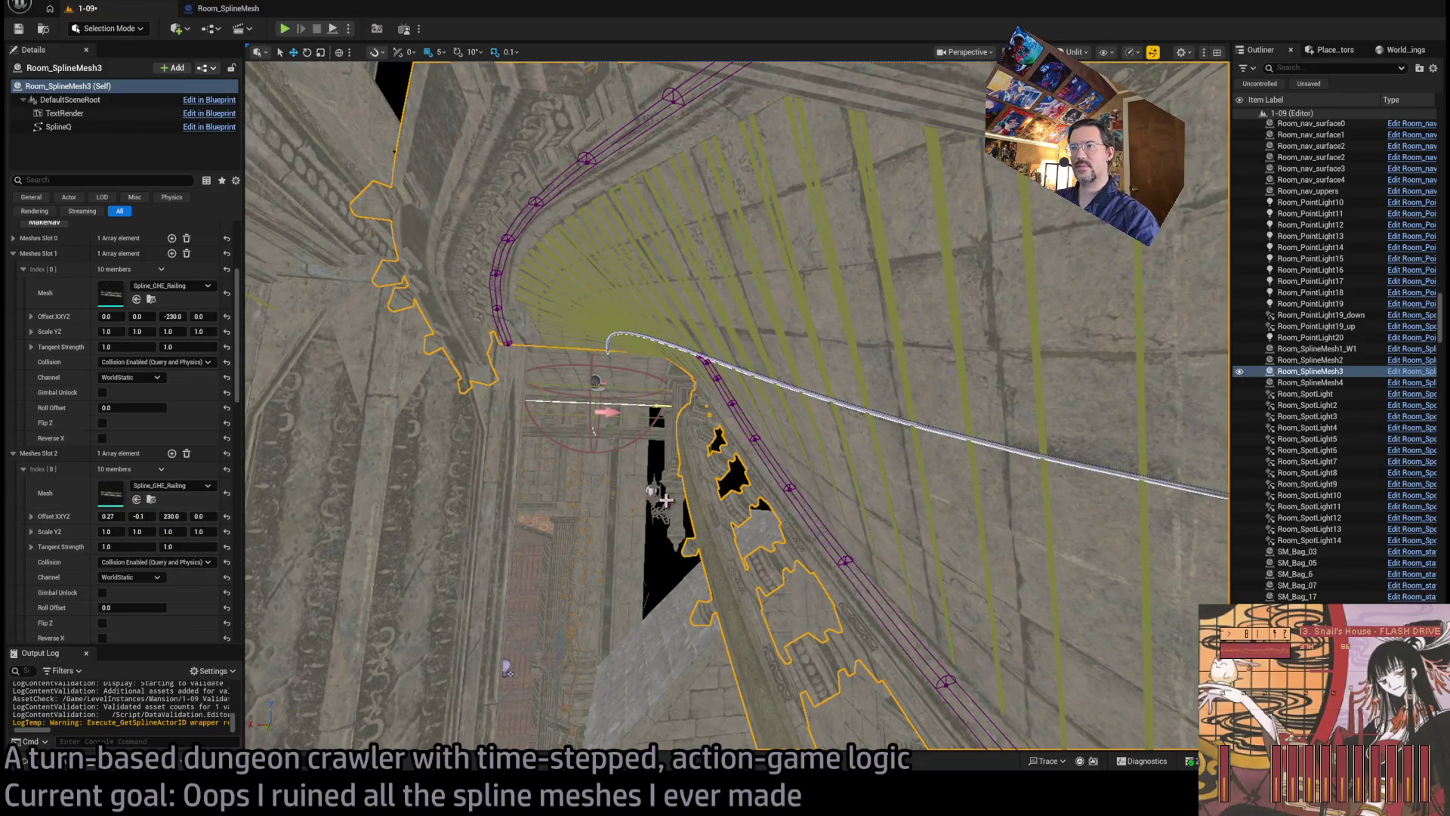
scroll(178, 529, "down", 10)
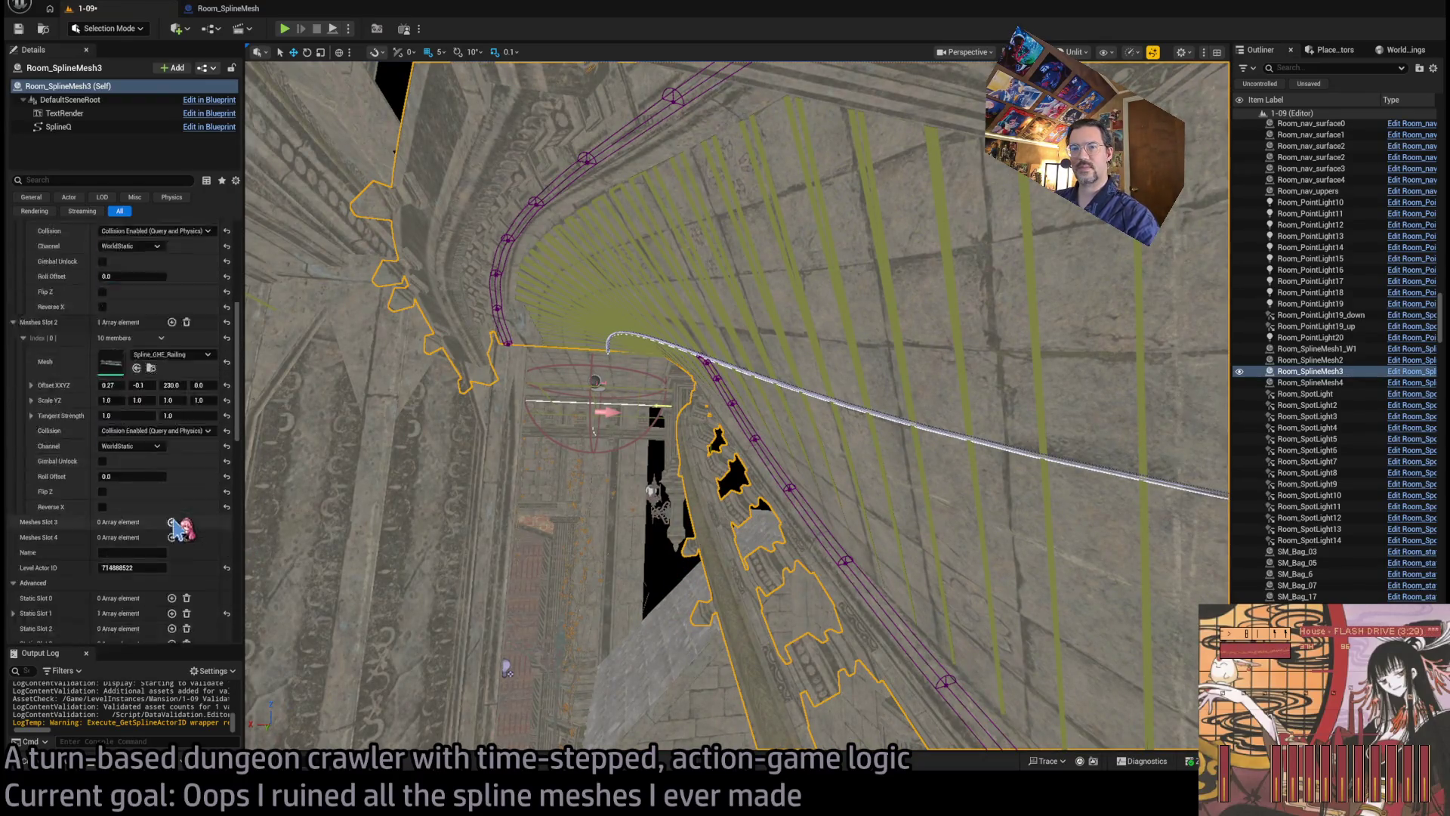
scroll(178, 528, "up", 5)
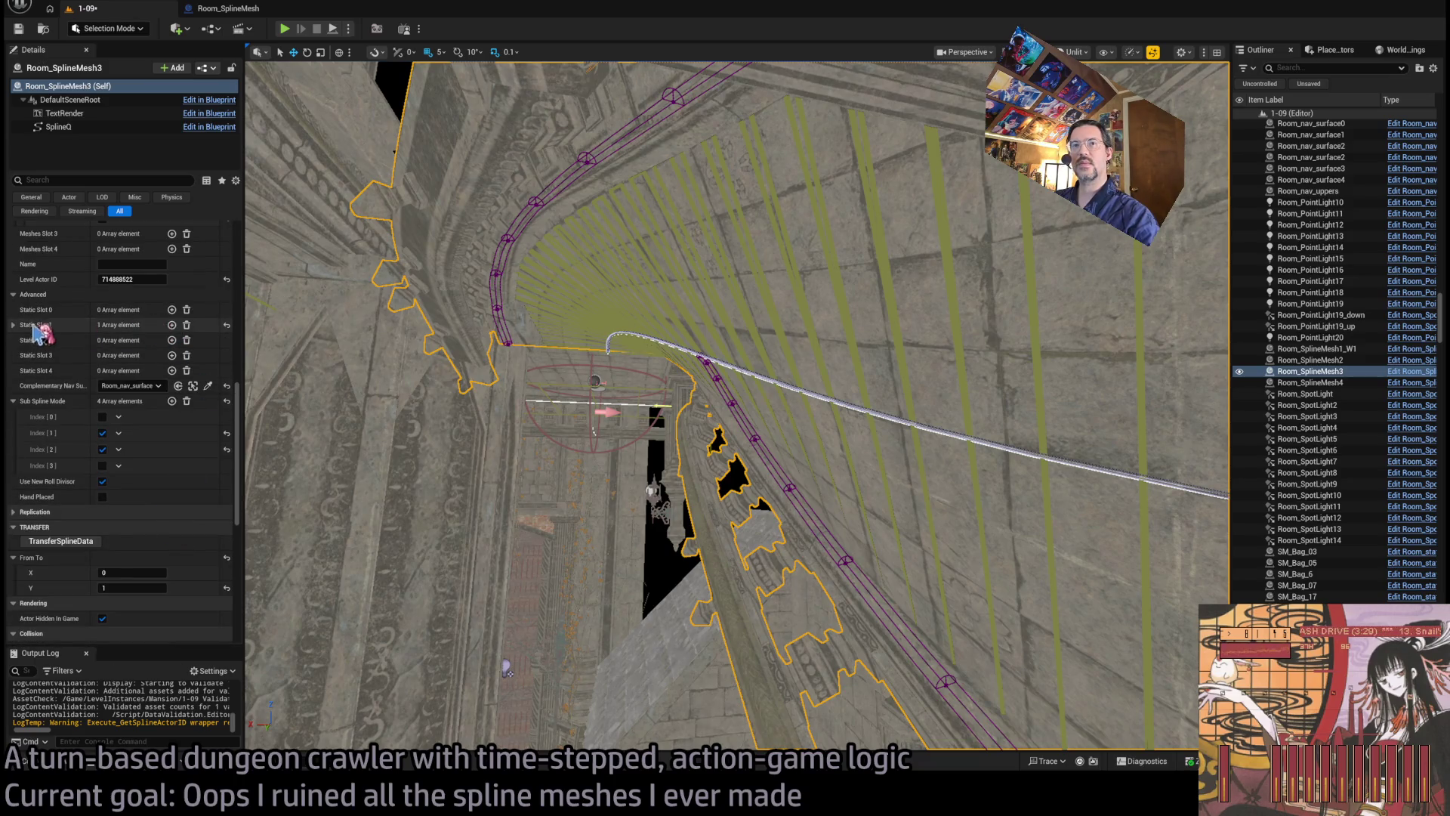
left_click(13, 324)
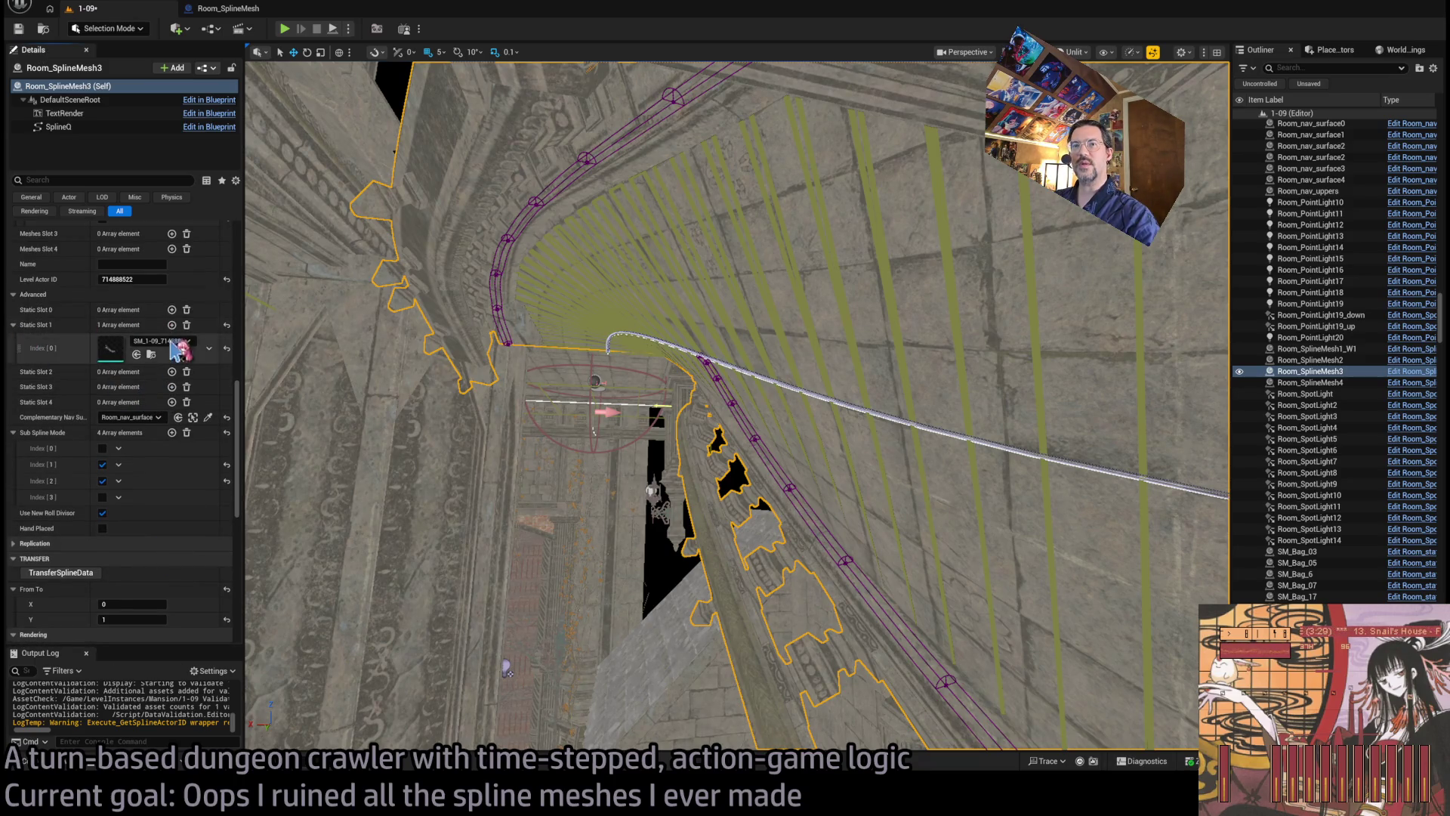
left_click(187, 325)
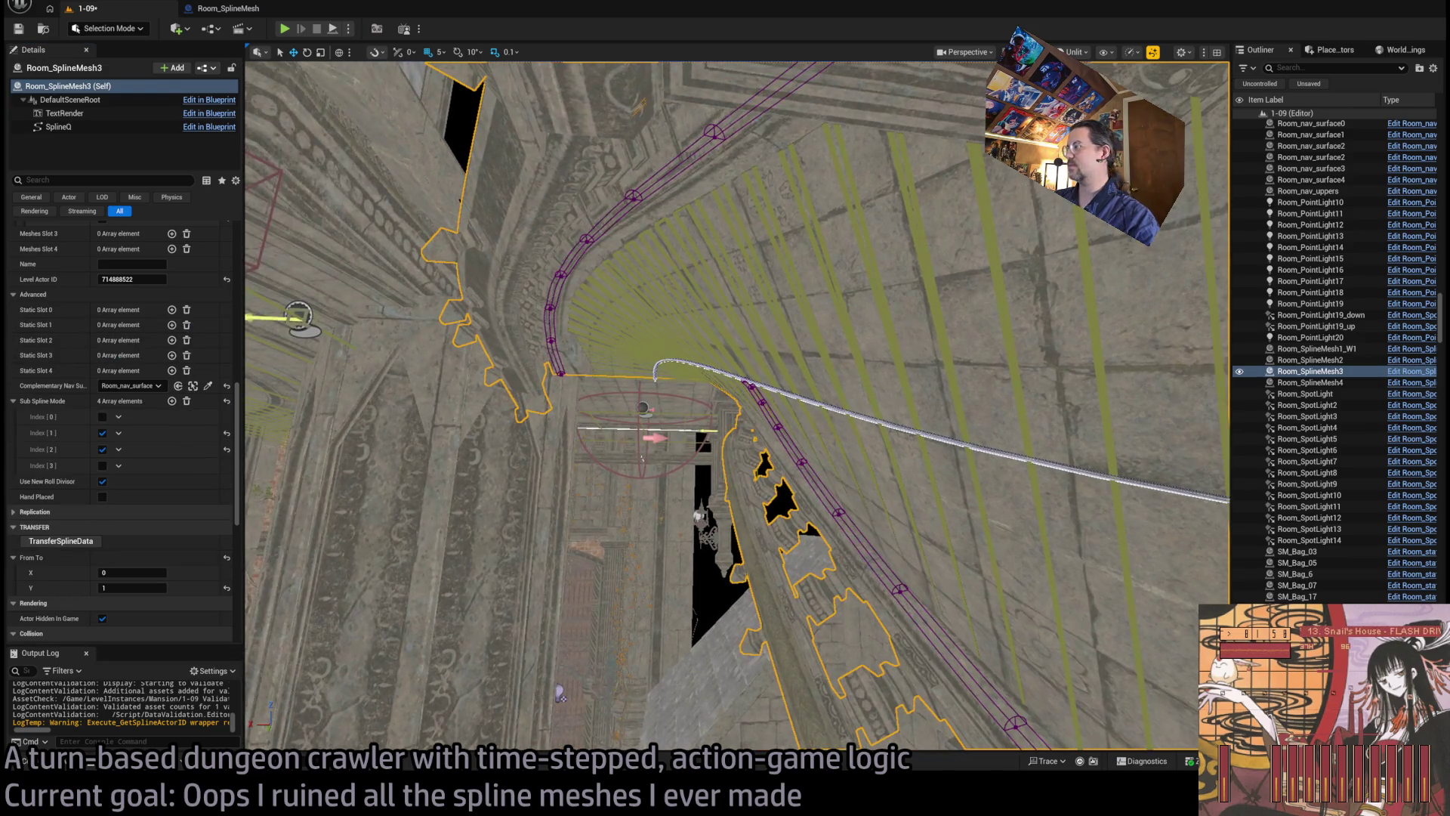
Step: Inspect the Room_SplineMesh1_W1 and Room_SplineMesh2 railings
mouse_move(558, 694)
left_mouse_down()
mouse_move(1127, 620)
mouse_move(830, 453)
left_mouse_up()
left_click(574, 453)
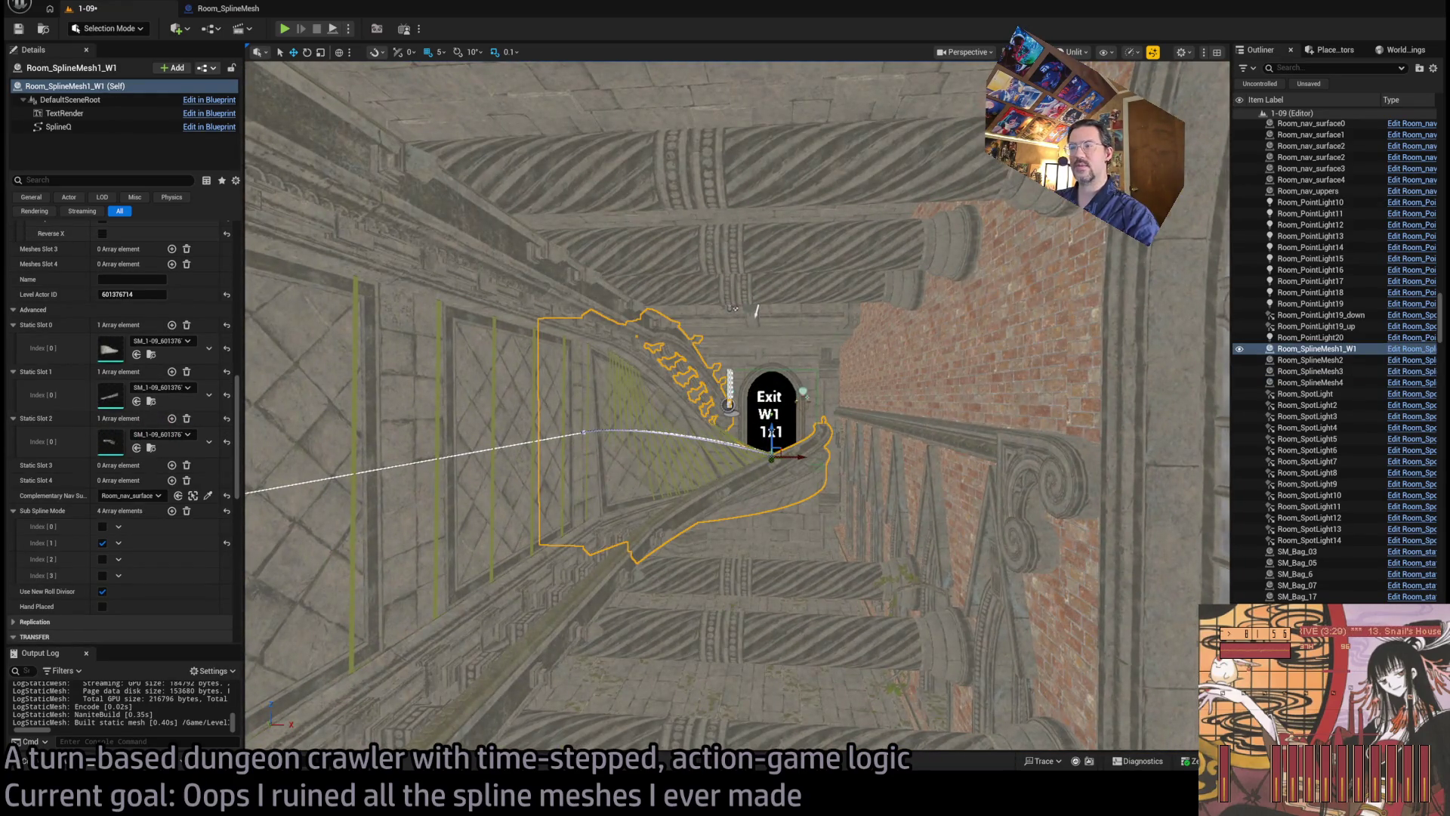
left_click_drag(756, 309, 775, 465)
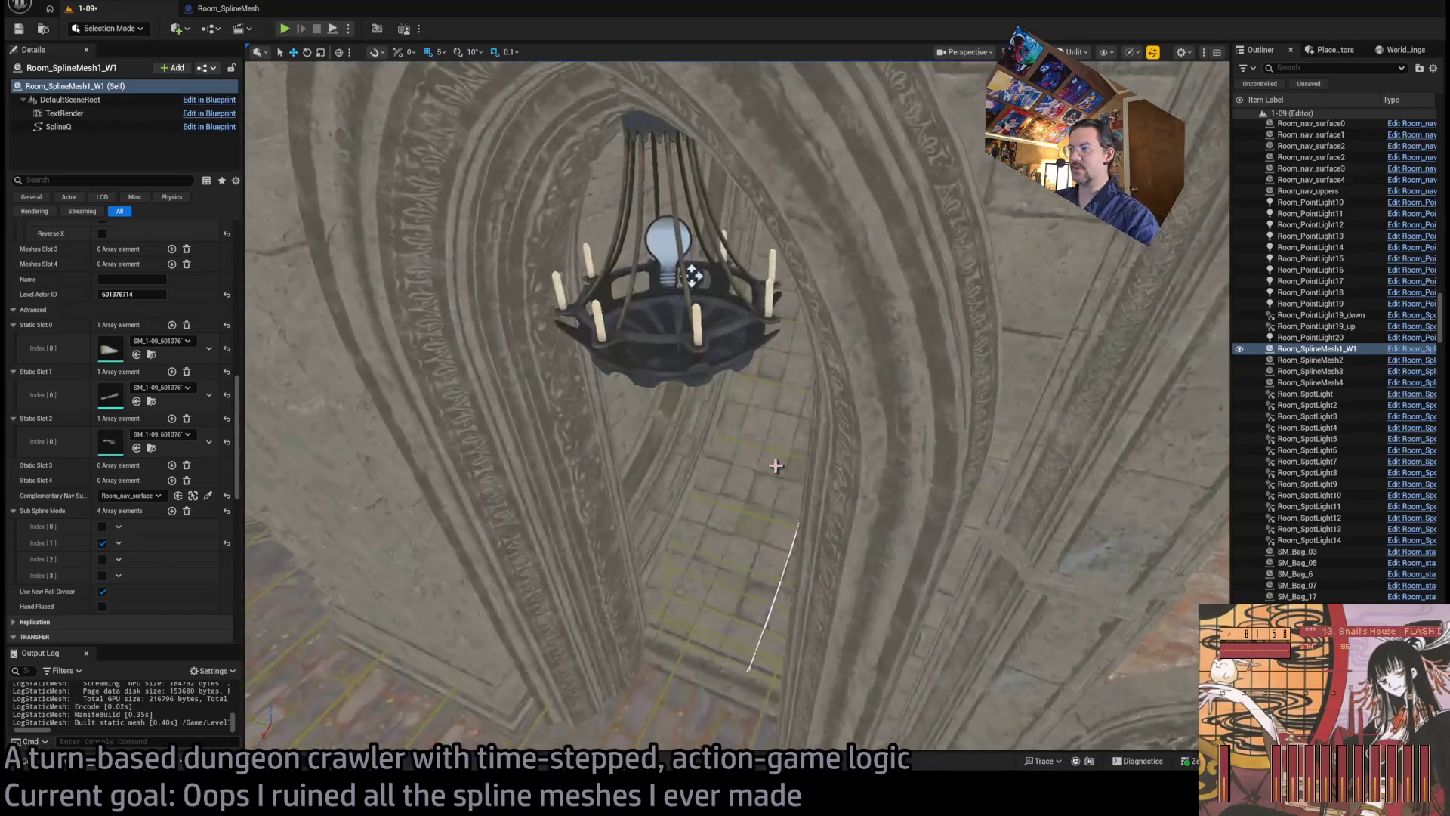
left_click(659, 460)
mouse_move(692, 274)
left_mouse_down()
mouse_move(676, 332)
mouse_move(669, 302)
mouse_move(316, 310)
left_mouse_up()
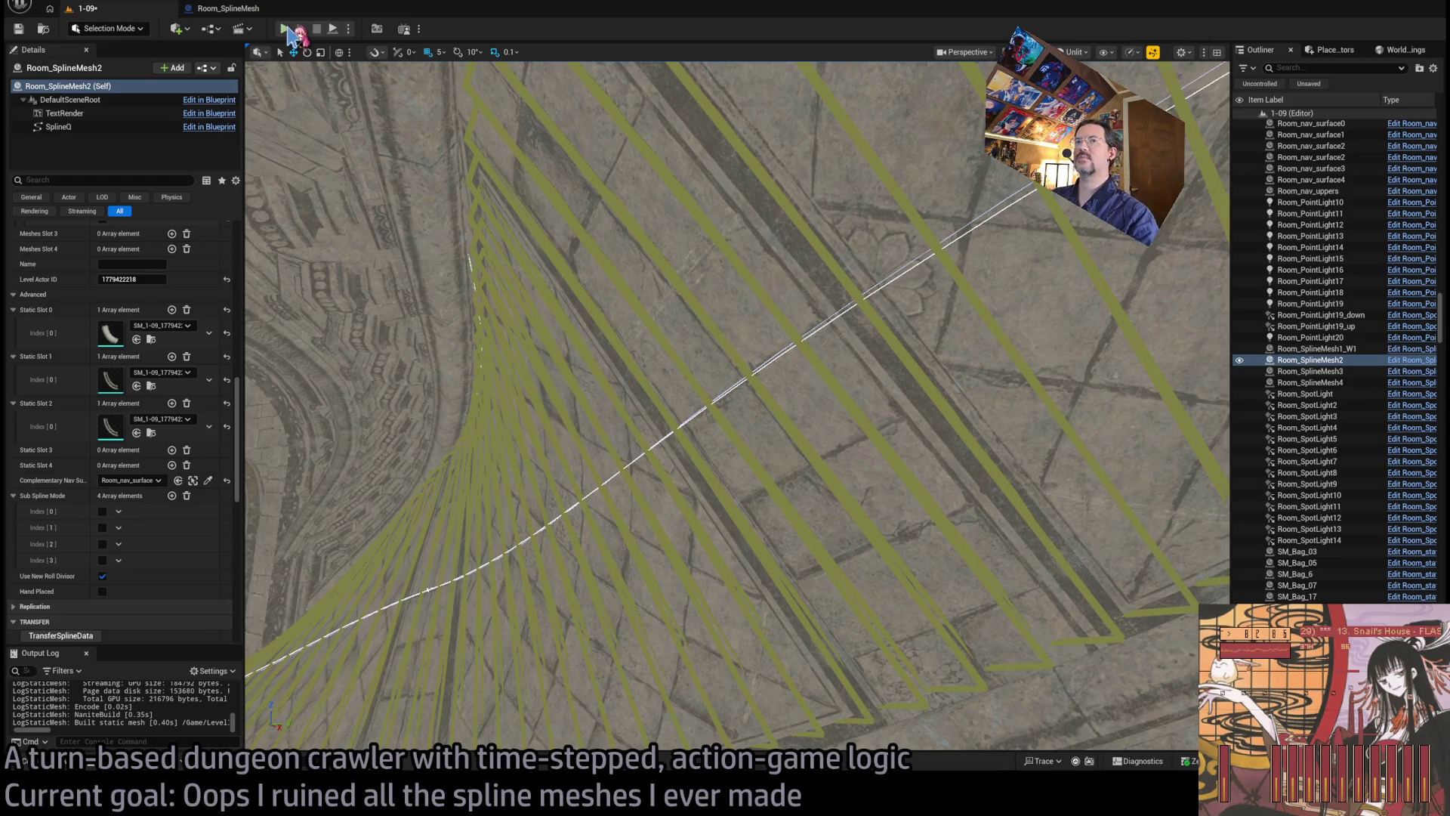
key("alt+p")
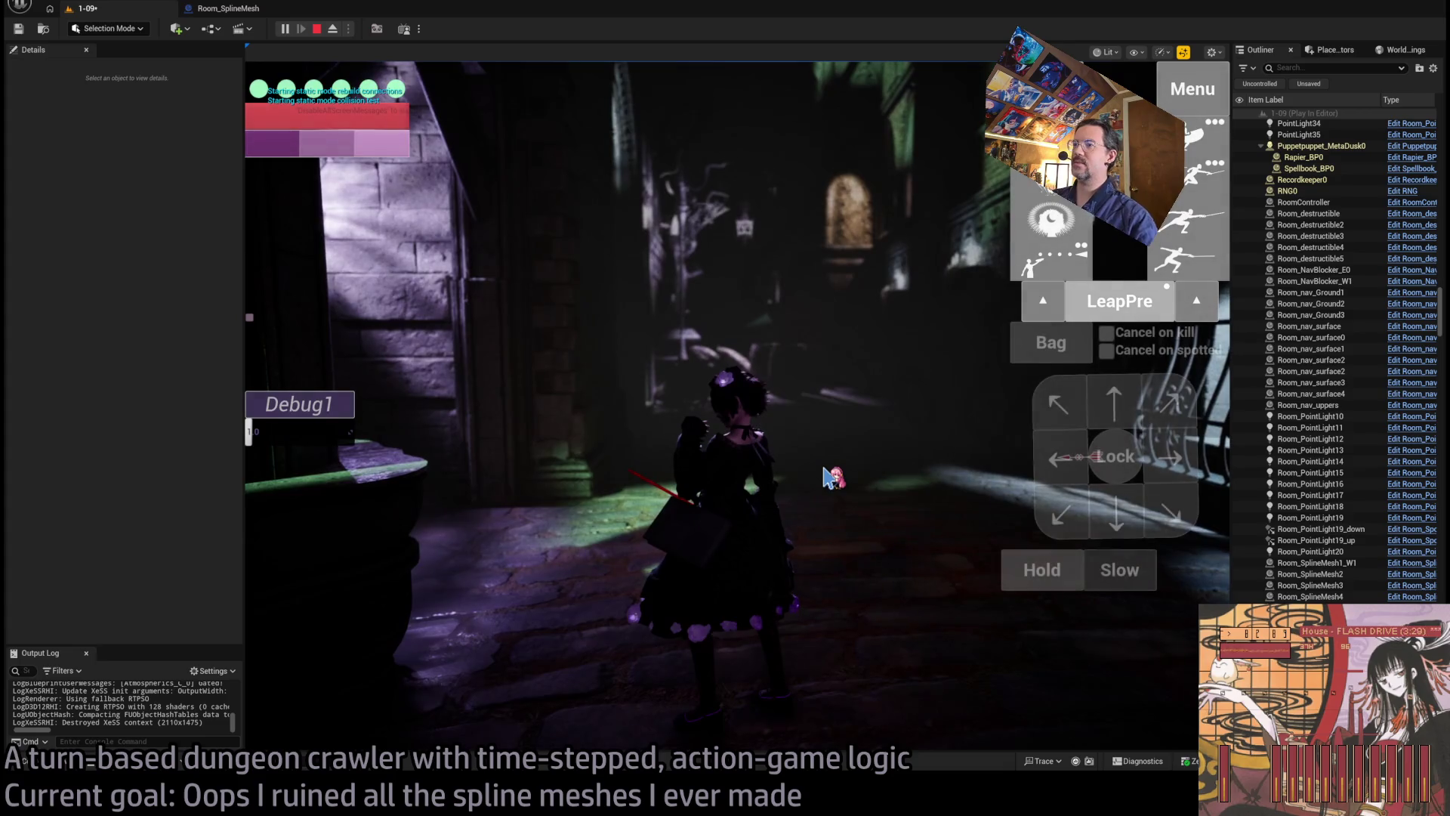
left_click(829, 477)
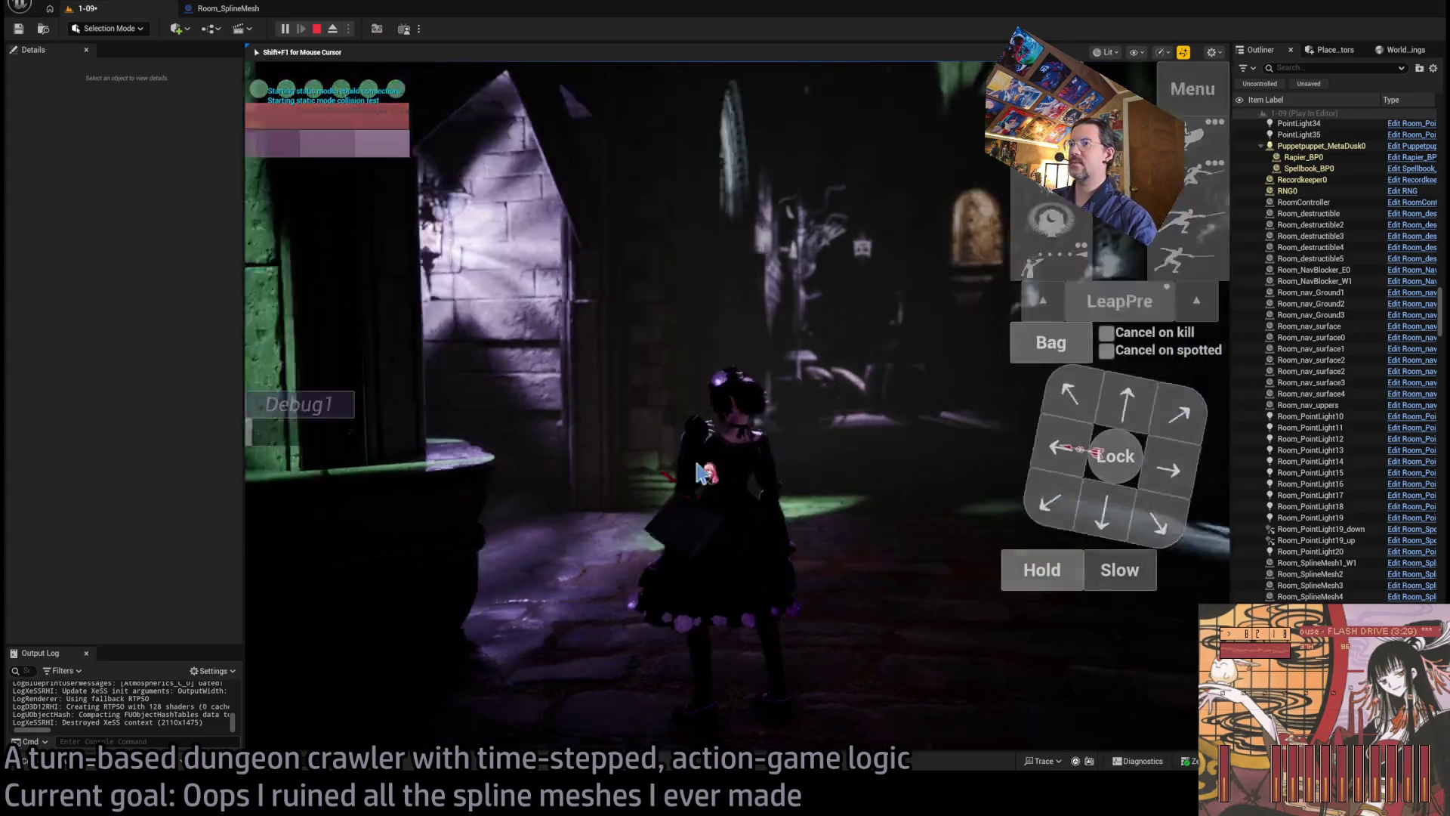
left_click(371, 503)
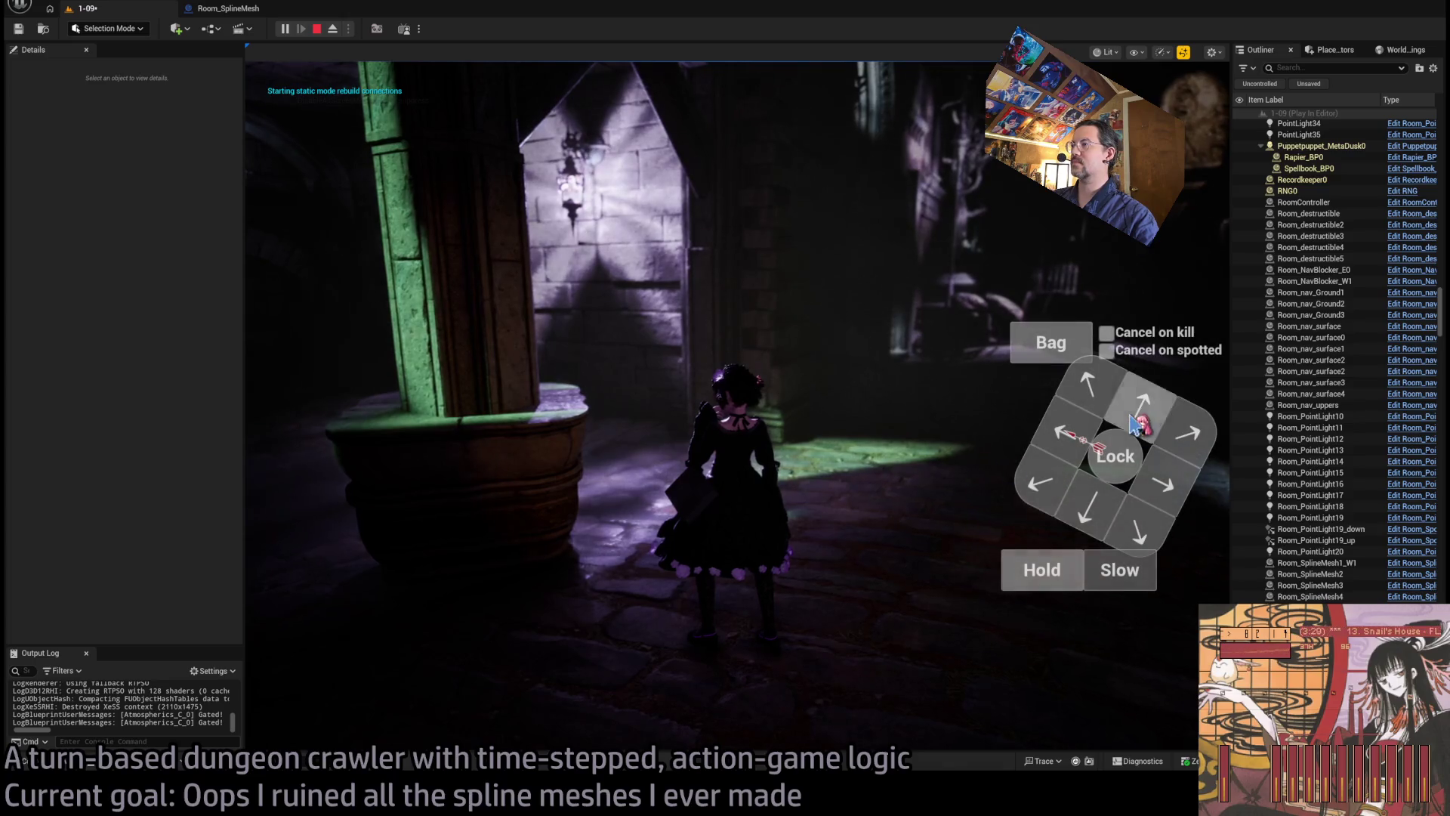
left_click(1135, 425)
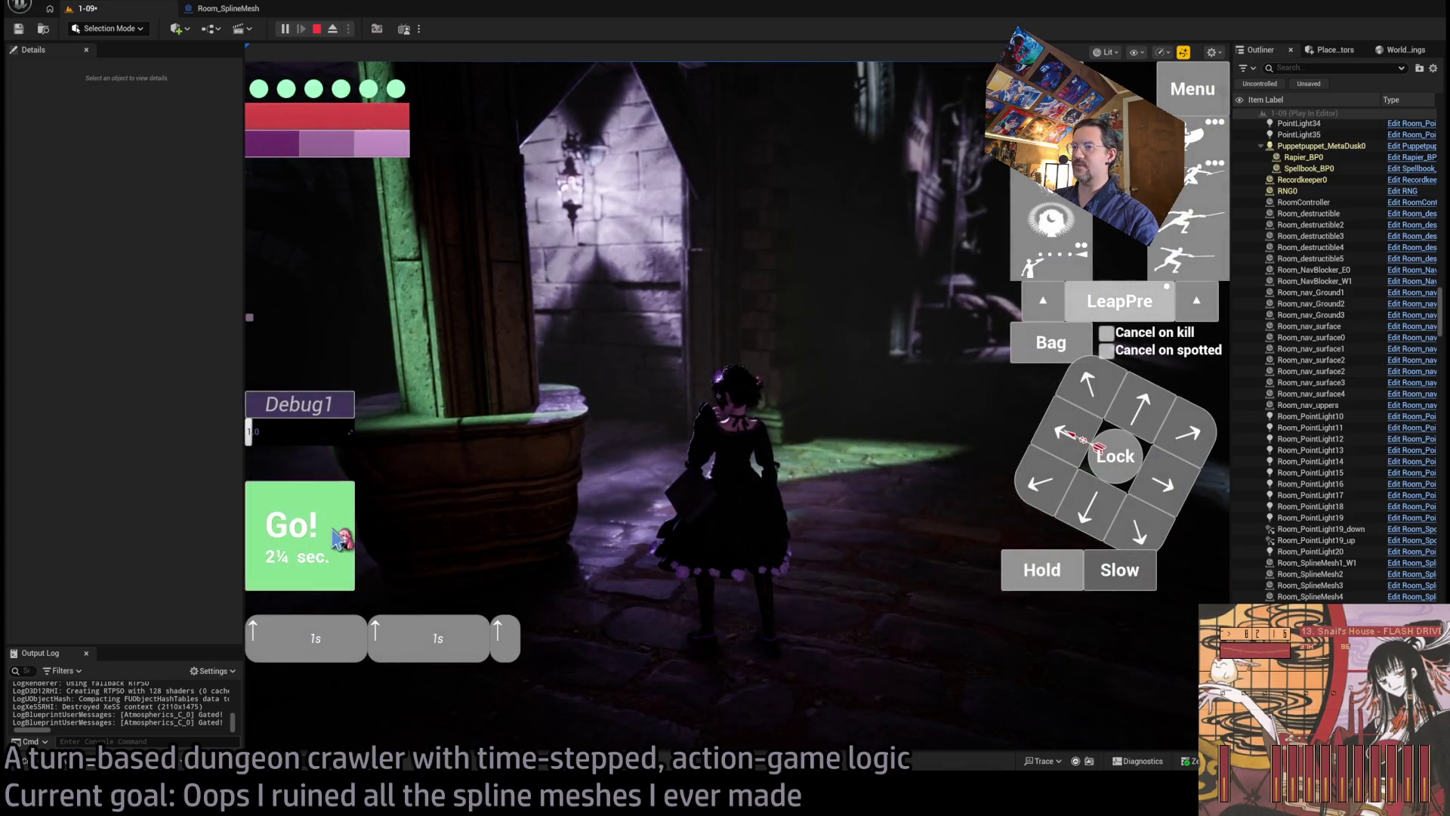
left_click(339, 537)
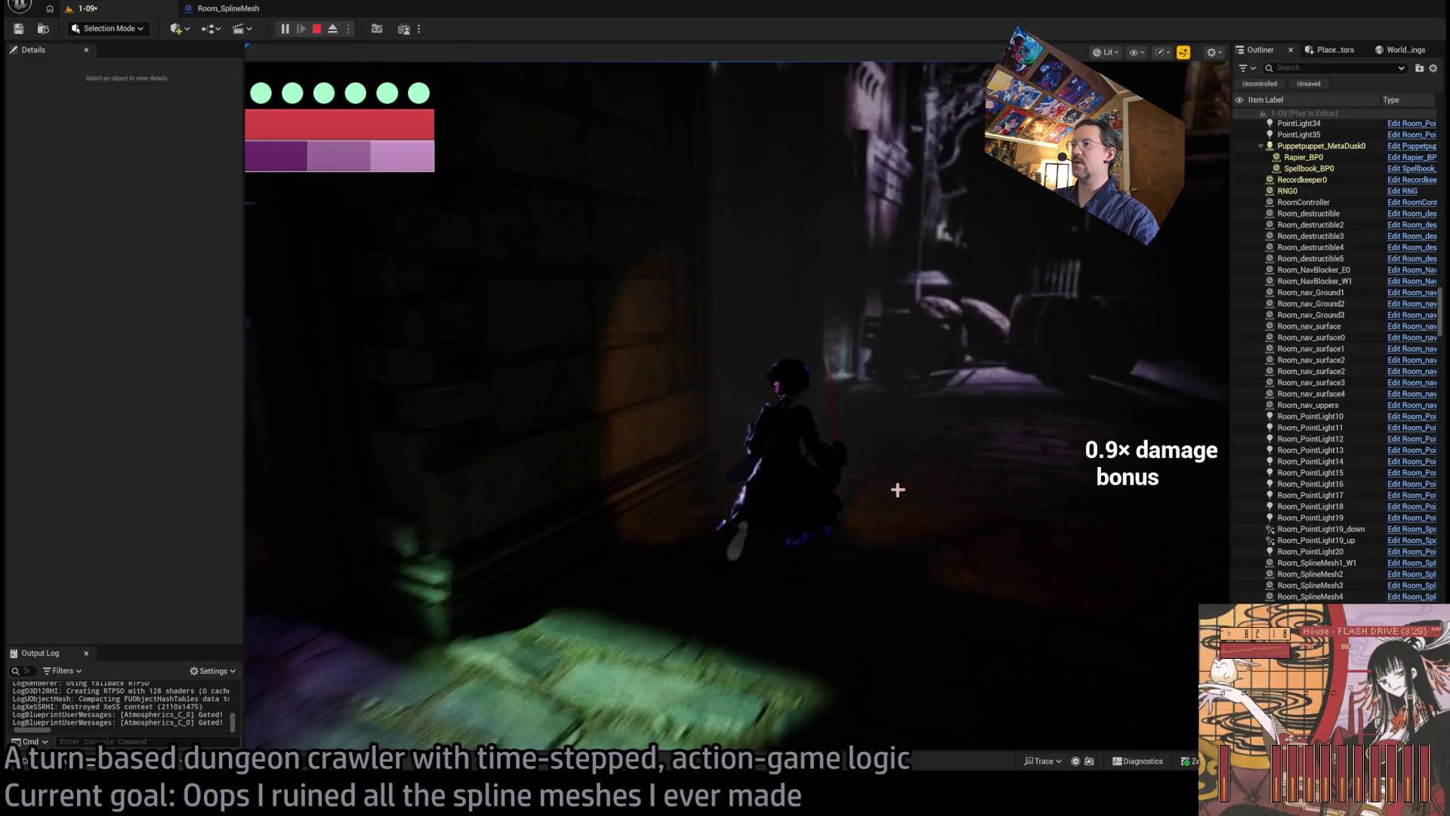
key("Escape")
Step: Select the seven nav surface actors, starting with Room_nav_Ground1 and Room_nav_Ground2
left_click(807, 515)
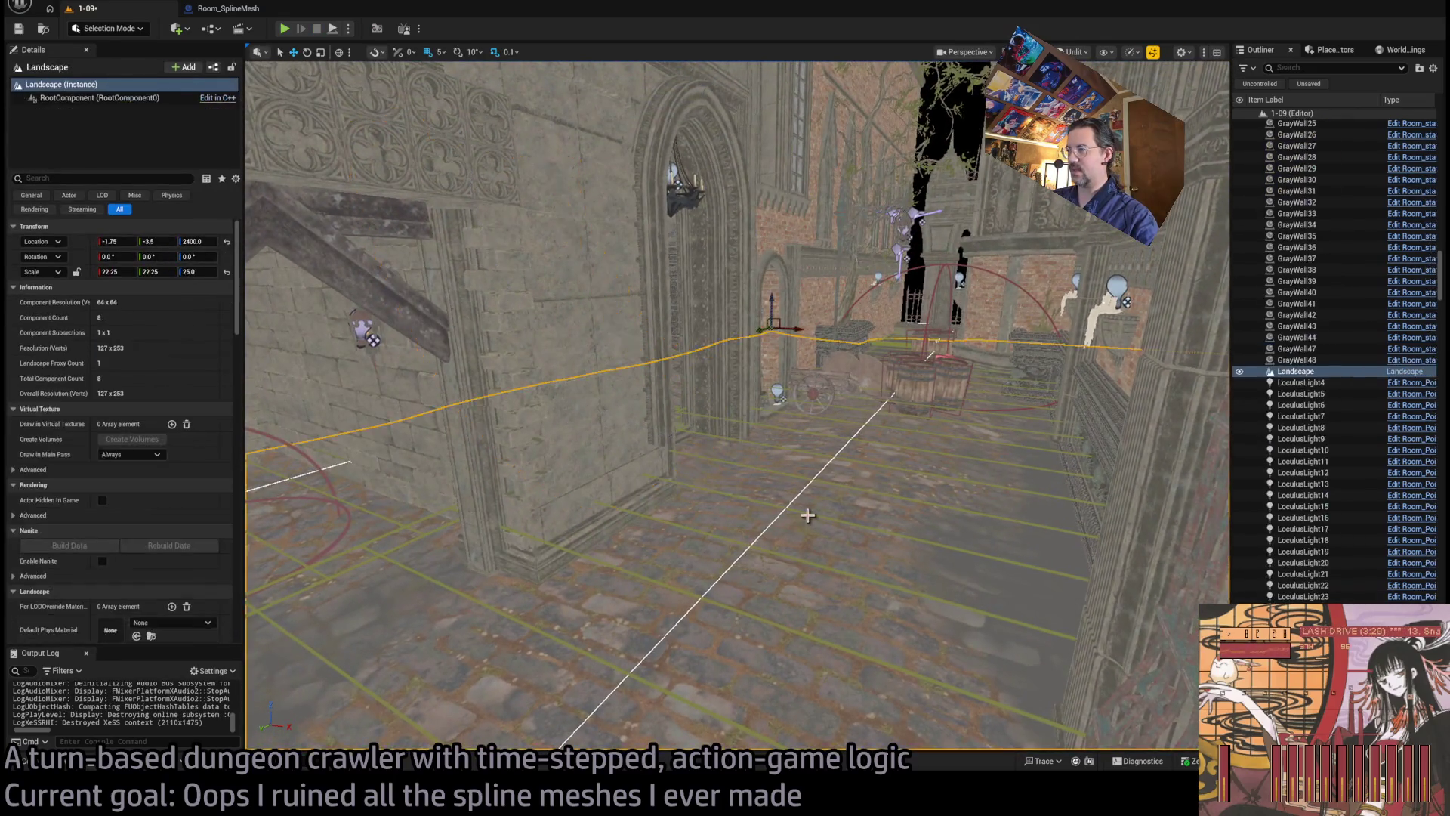
left_click(807, 514)
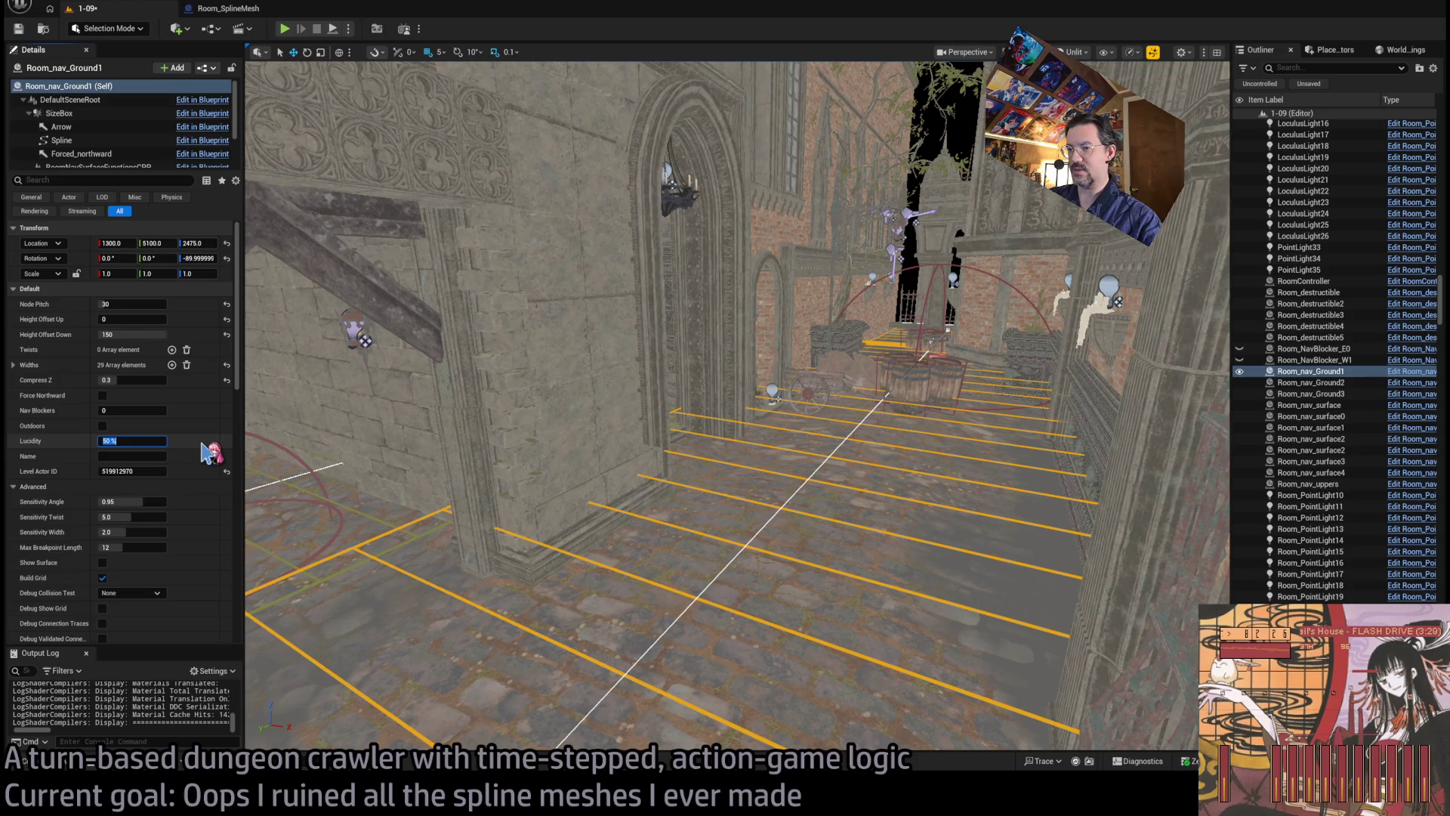
mouse_move(680, 453)
left_mouse_down()
mouse_move(699, 412)
mouse_move(762, 494)
left_mouse_up()
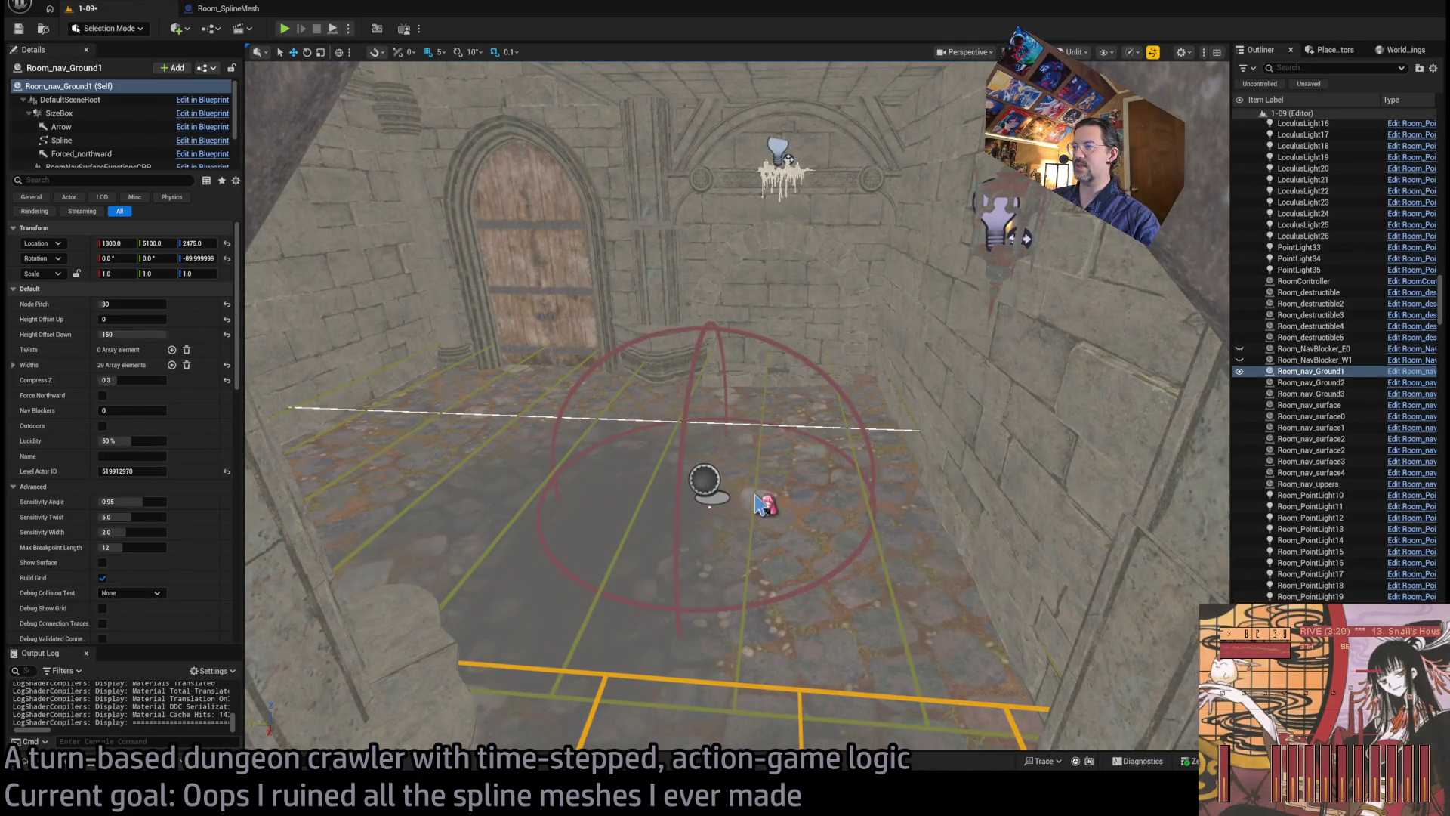
left_click(762, 503, "ctrl")
key("f")
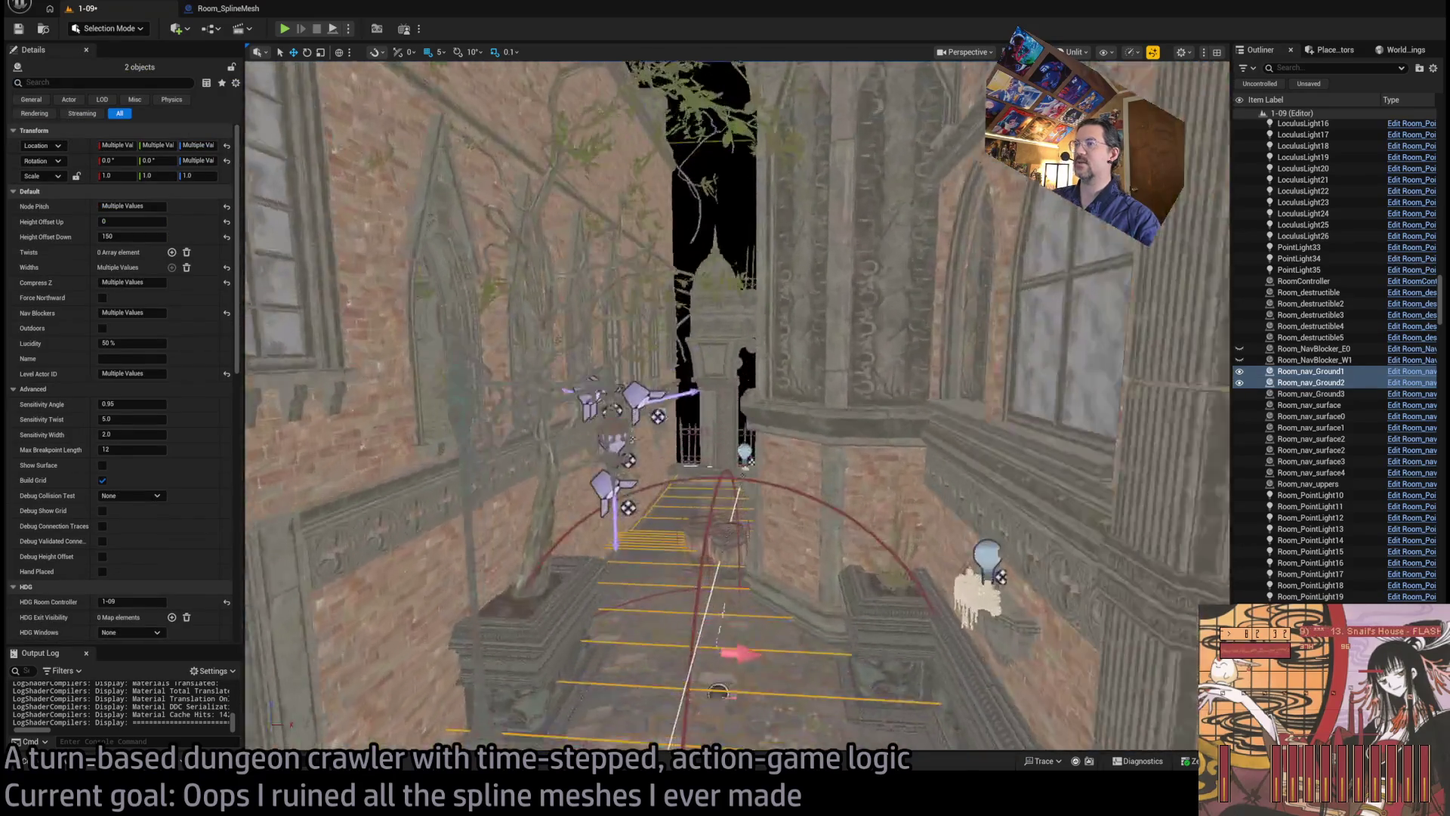
left_click_drag(725, 408, 763, 362)
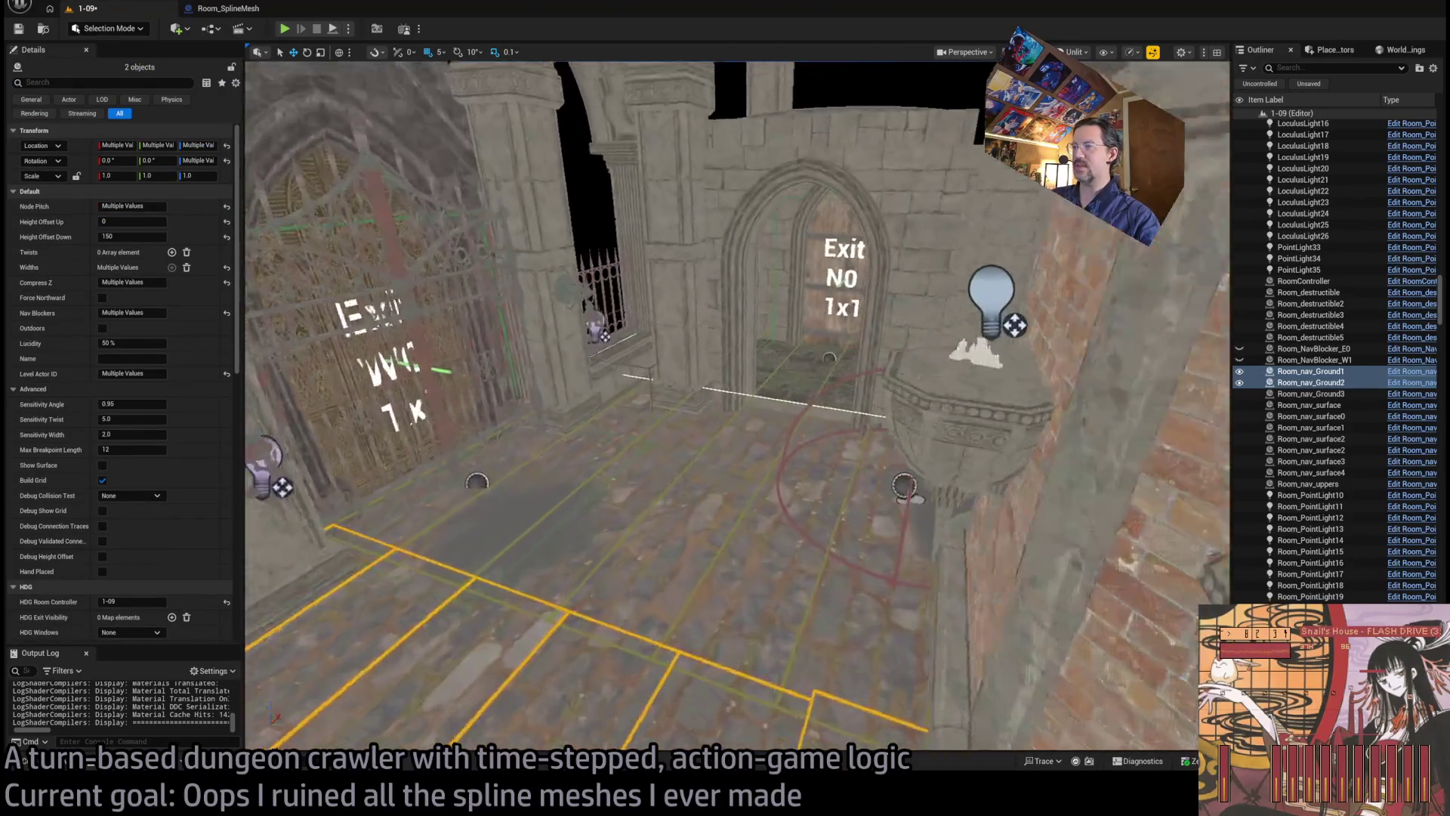
key("f")
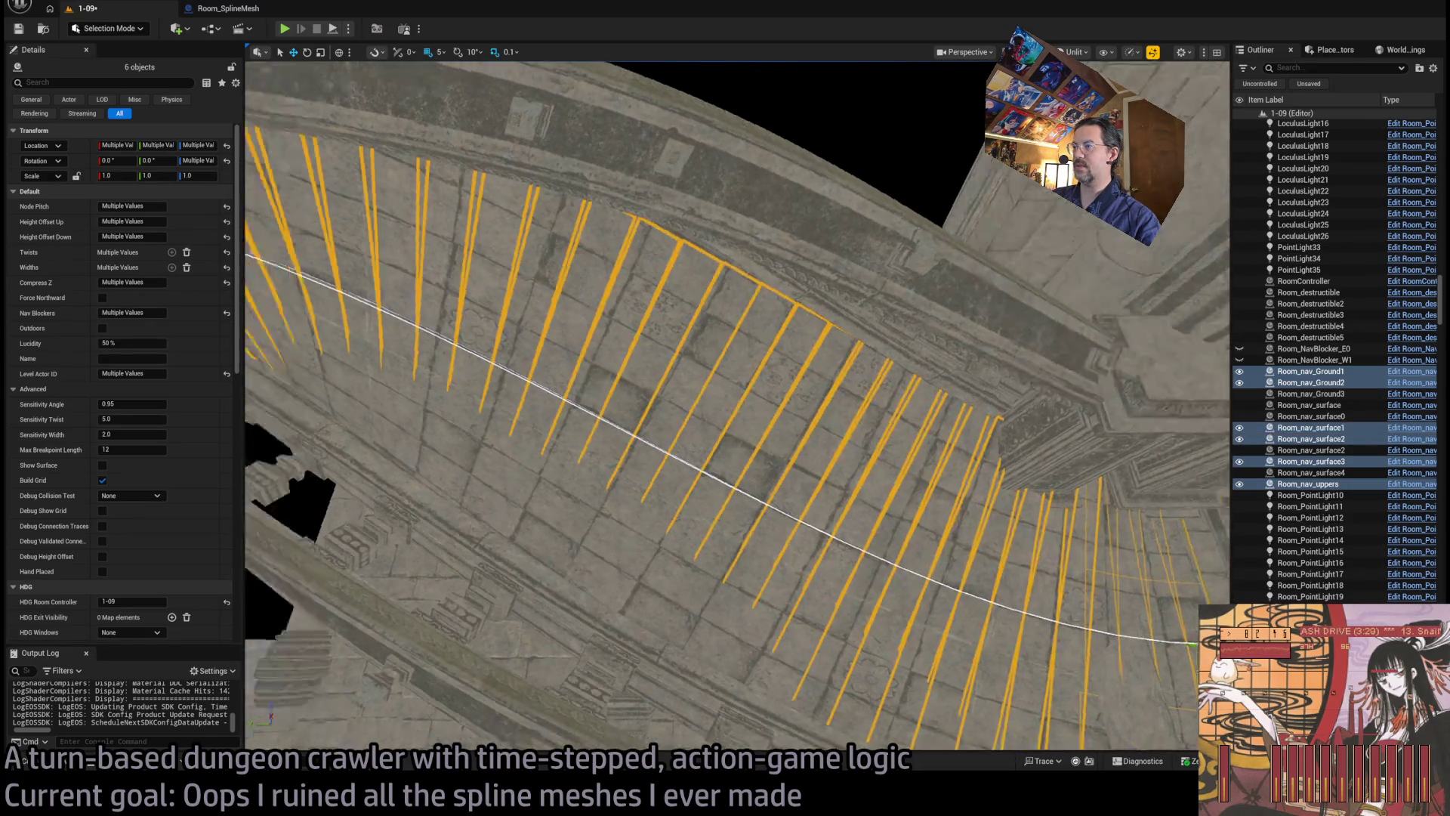
key("f")
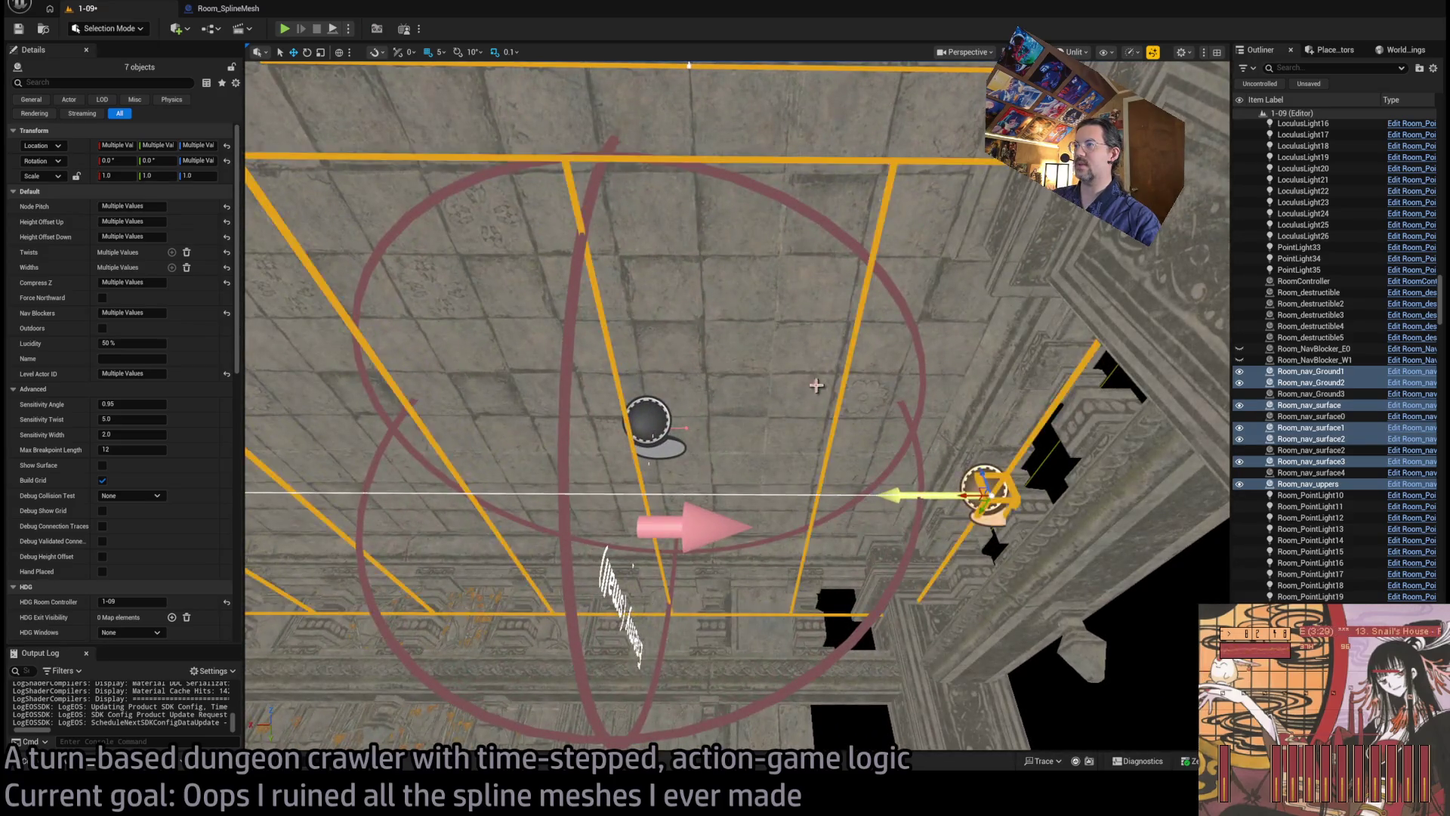
left_click_drag(816, 385, 245, 326)
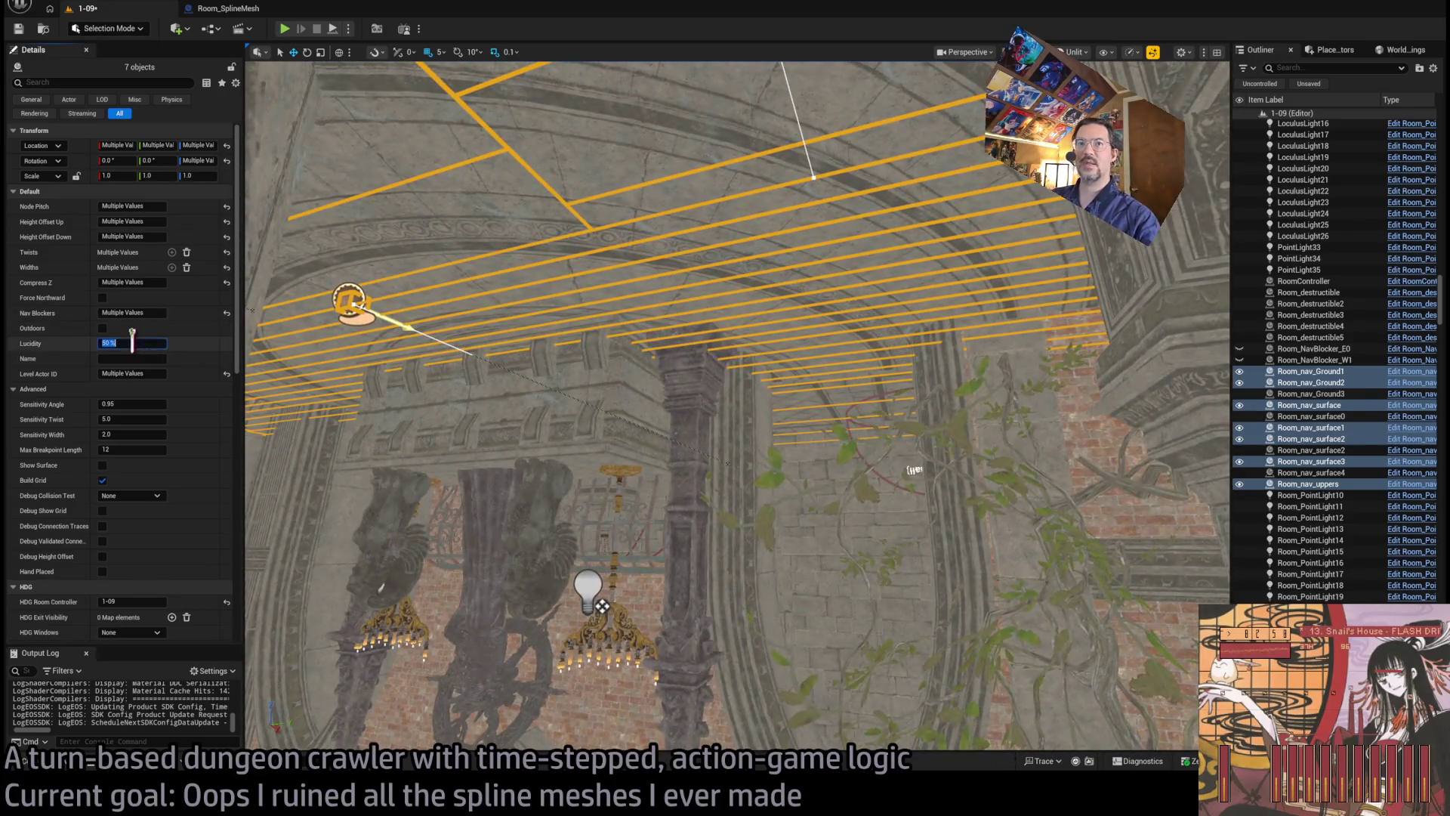
Step: Set their Lucidity to 60% and save the 1-09 level
key("Return")
left_click_drag(562, 381, 423, 374)
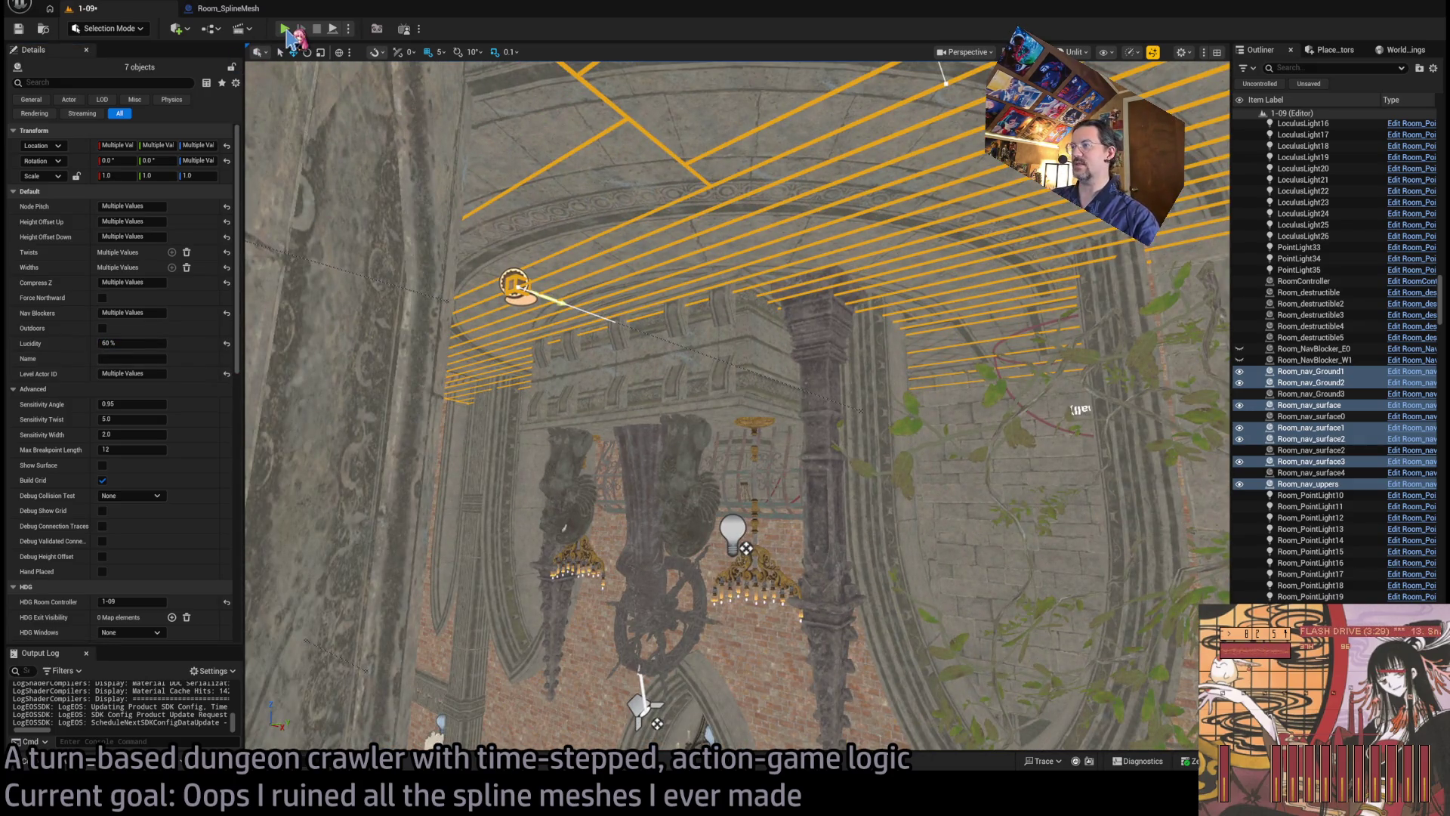
key("ctrl+s")
Step: Start Play In Editor and walk the character left and forward with queued moves
key("alt+p")
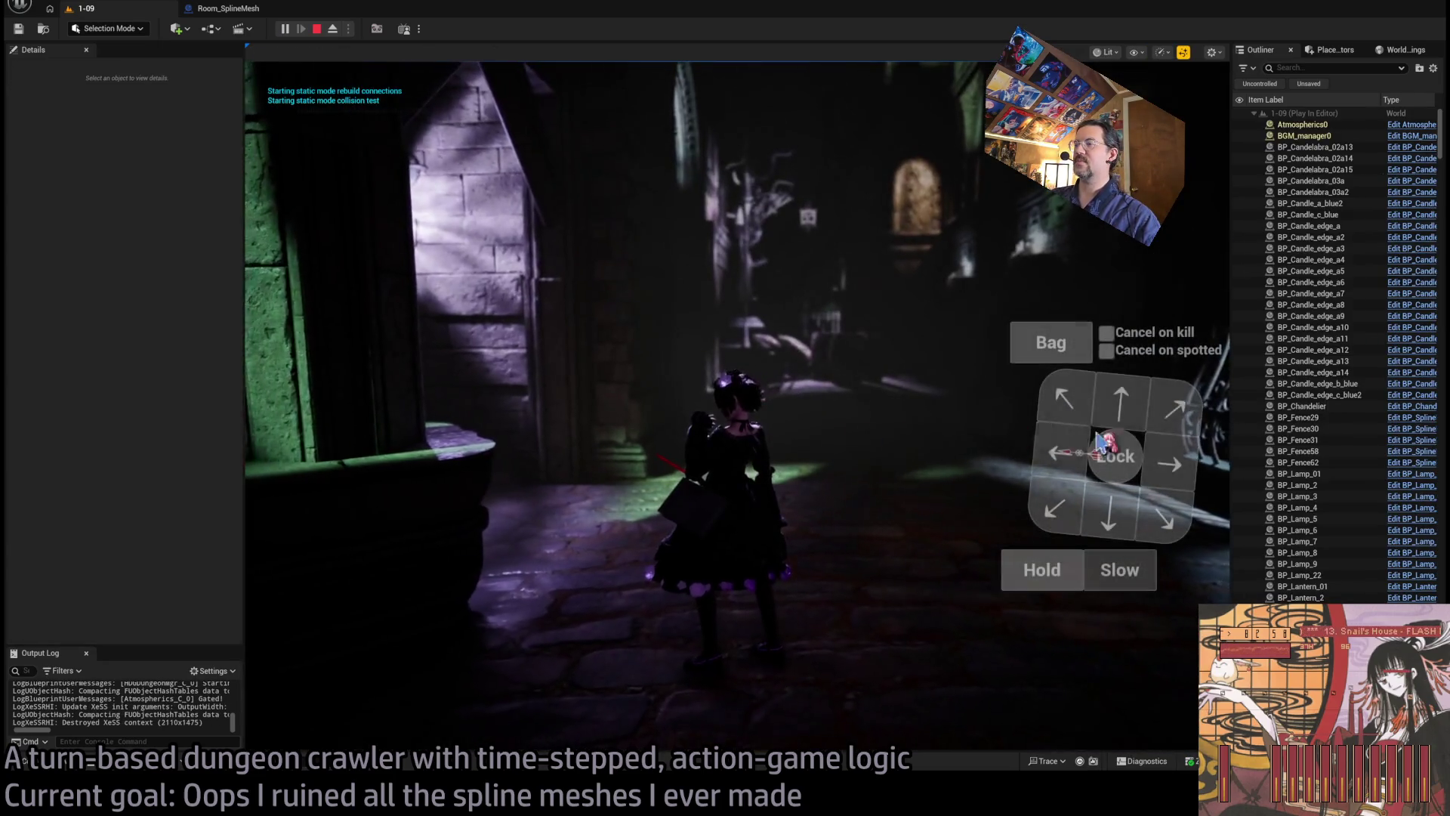
left_click(339, 529)
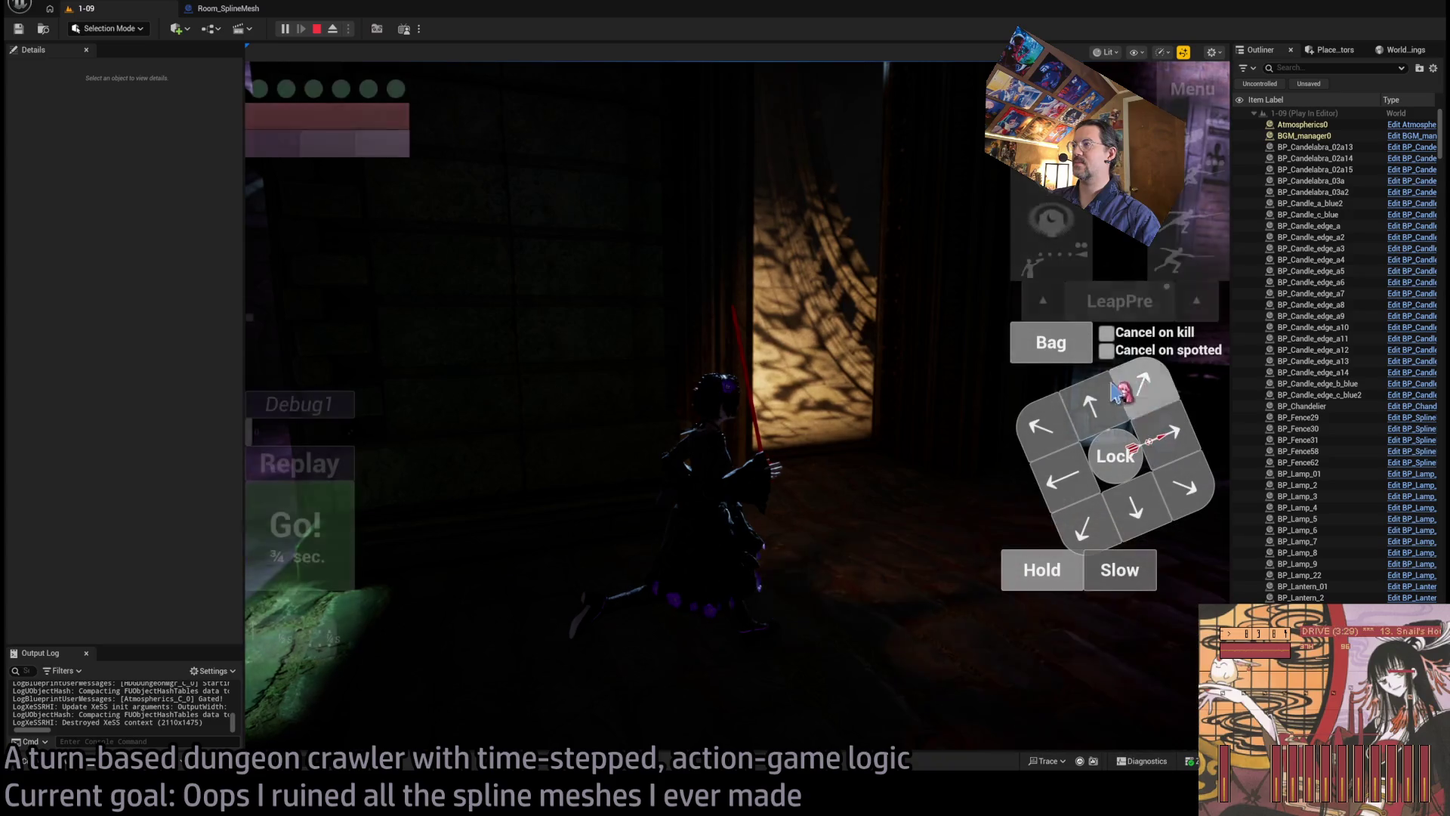
left_click(1104, 400)
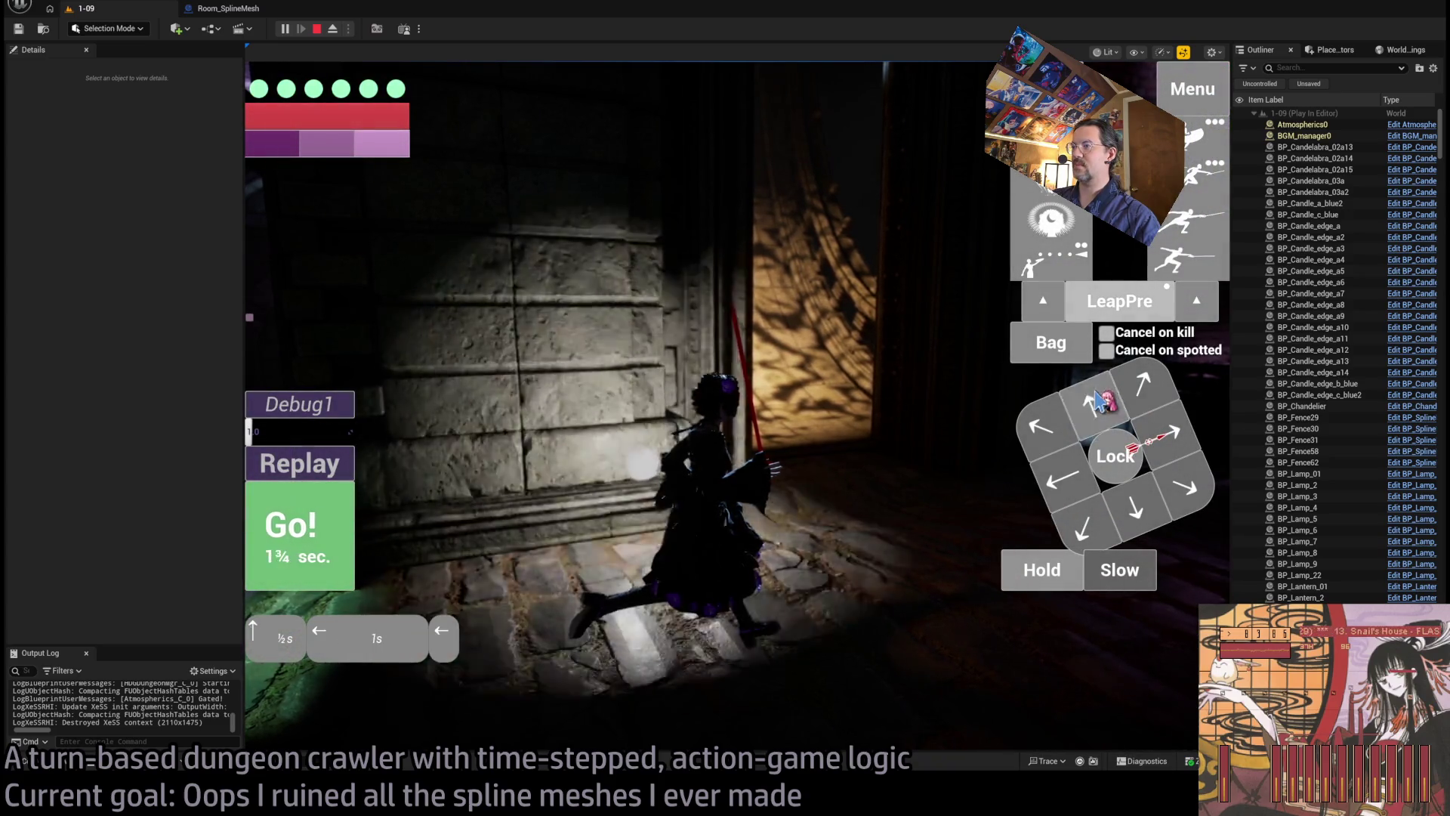
left_click(1105, 400)
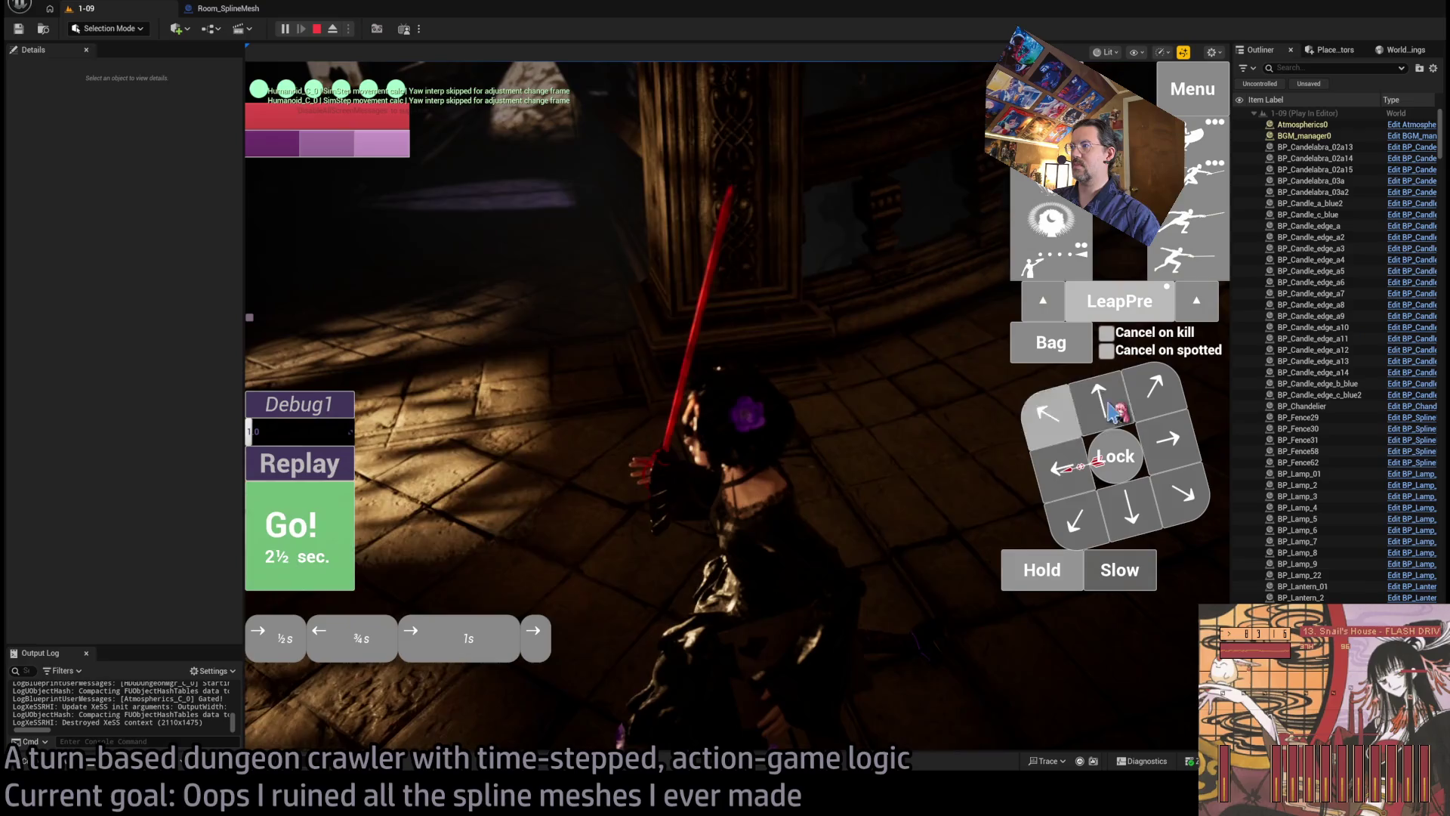
left_click(332, 521)
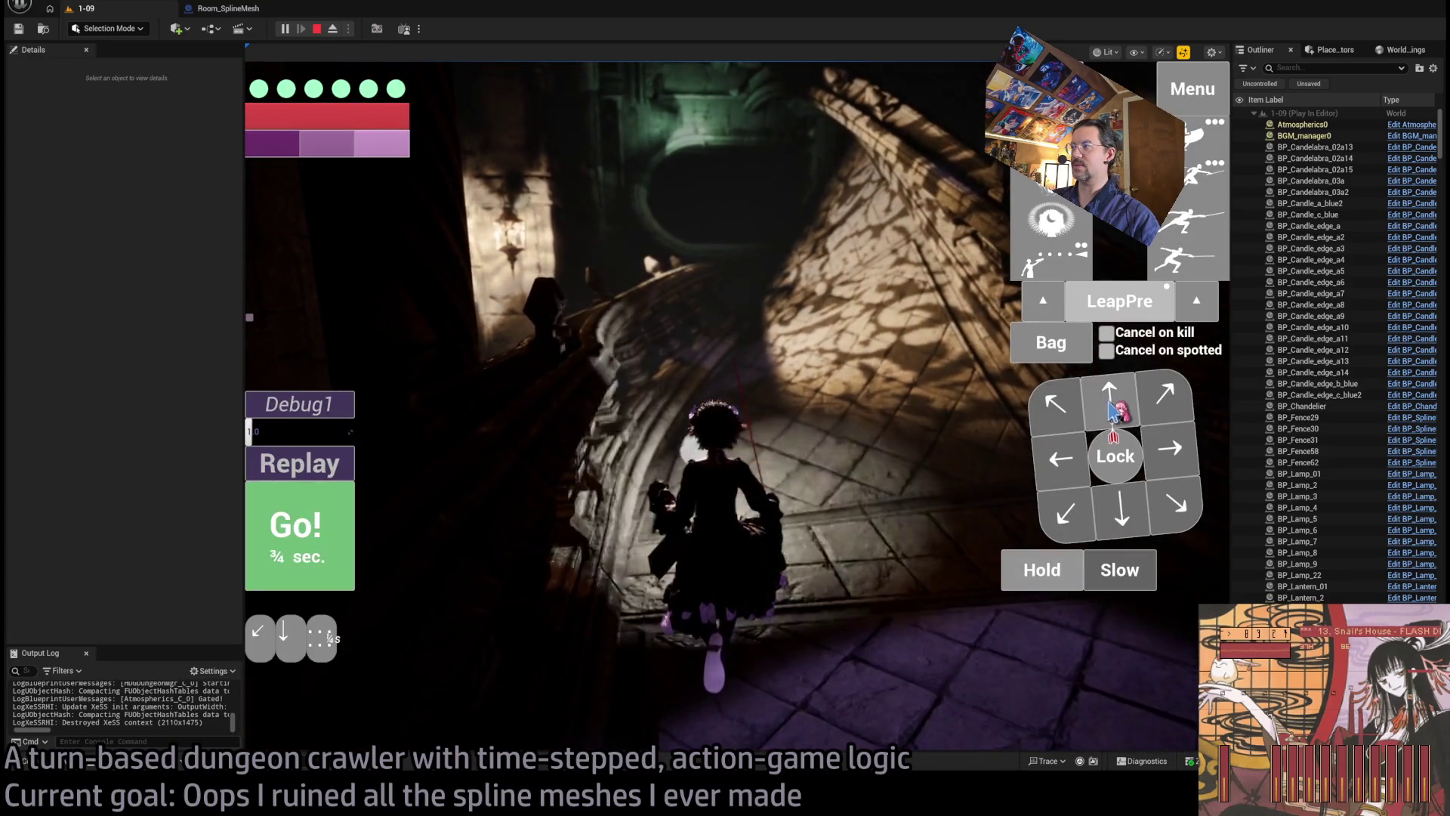
key("Up")
key("Up")
key("Up")
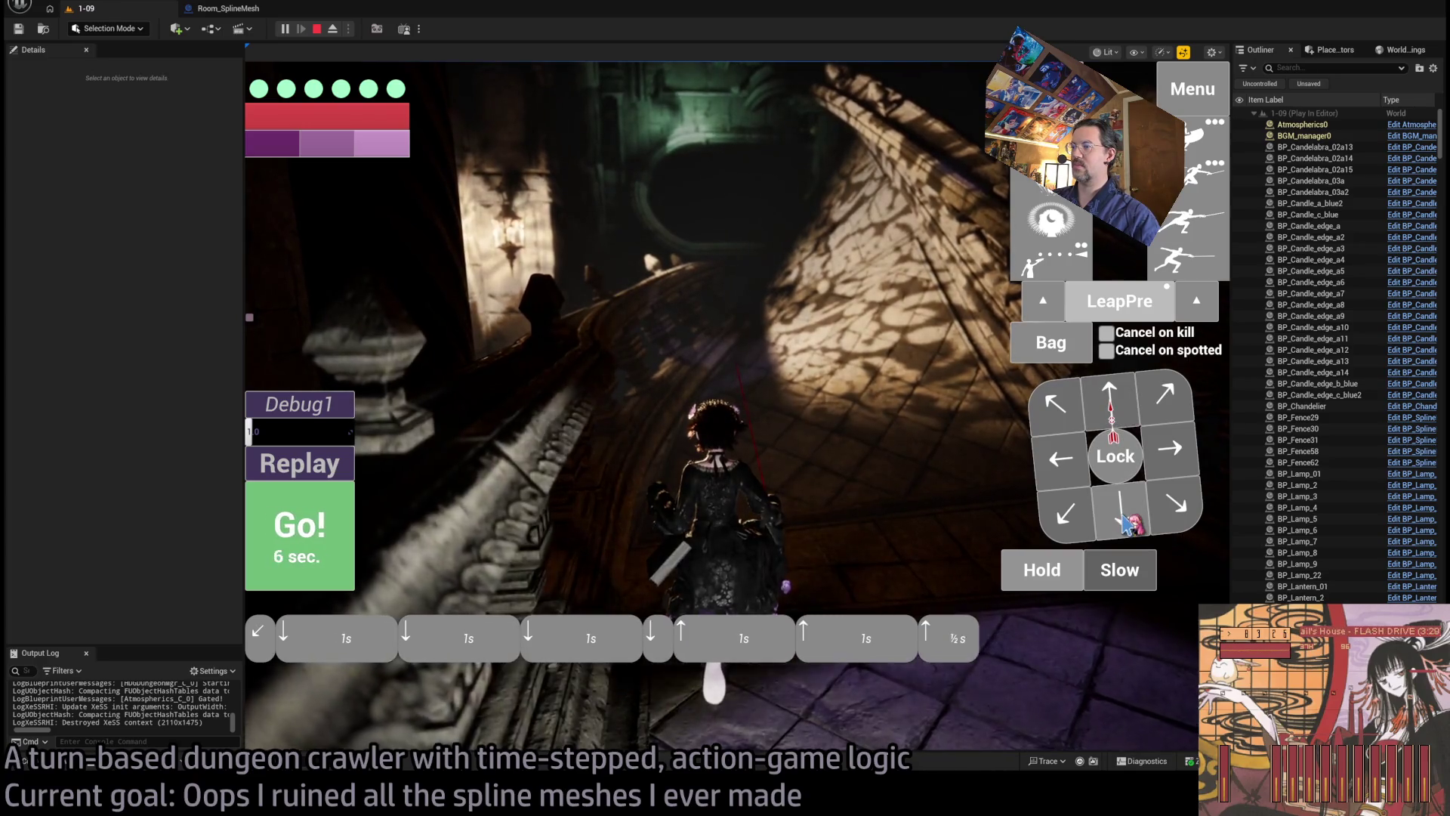
left_click(273, 542)
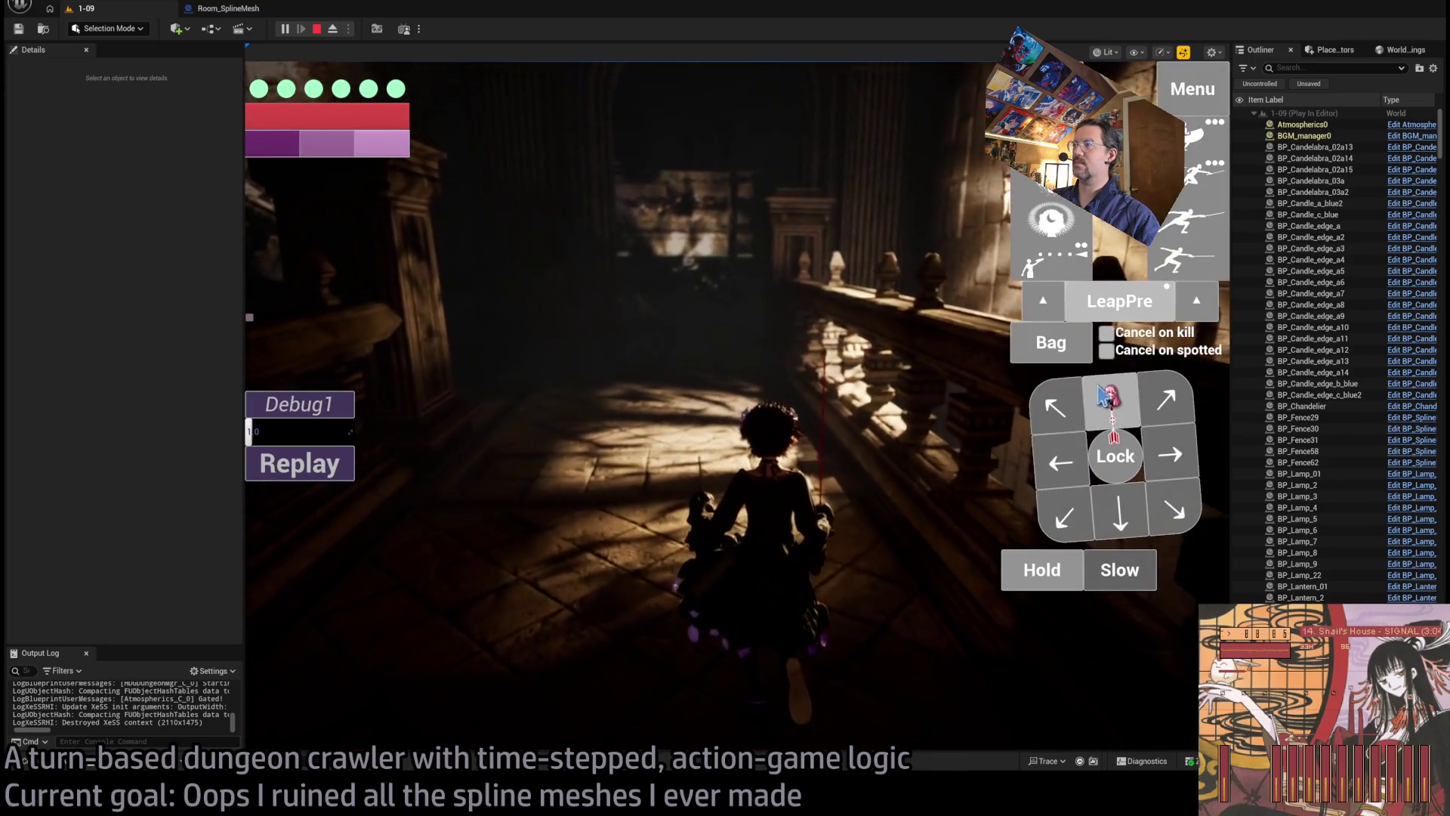
Step: Walk the character forward along the walkway, including a run of four forward steps
left_click(1106, 394)
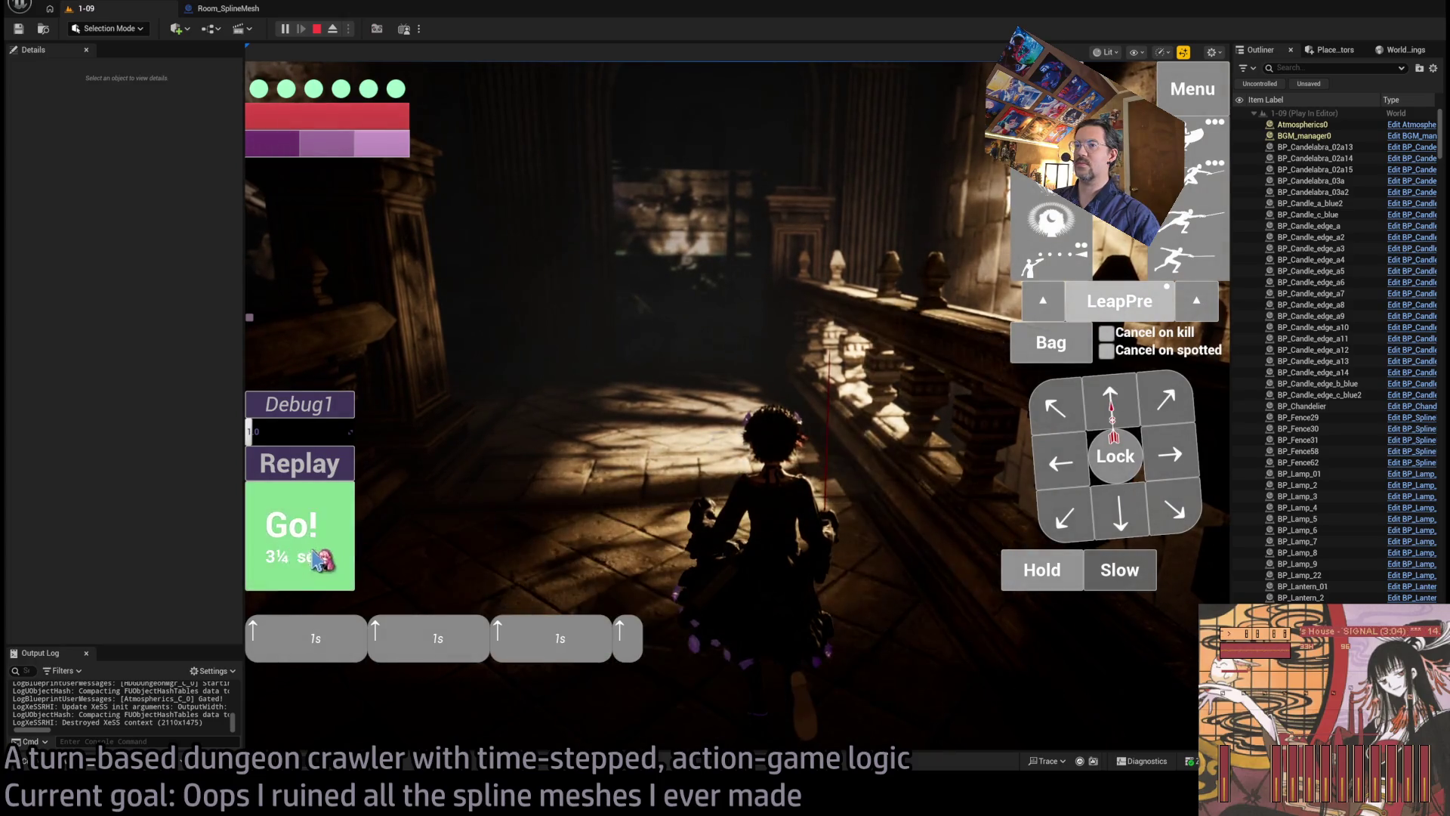
left_click(321, 560)
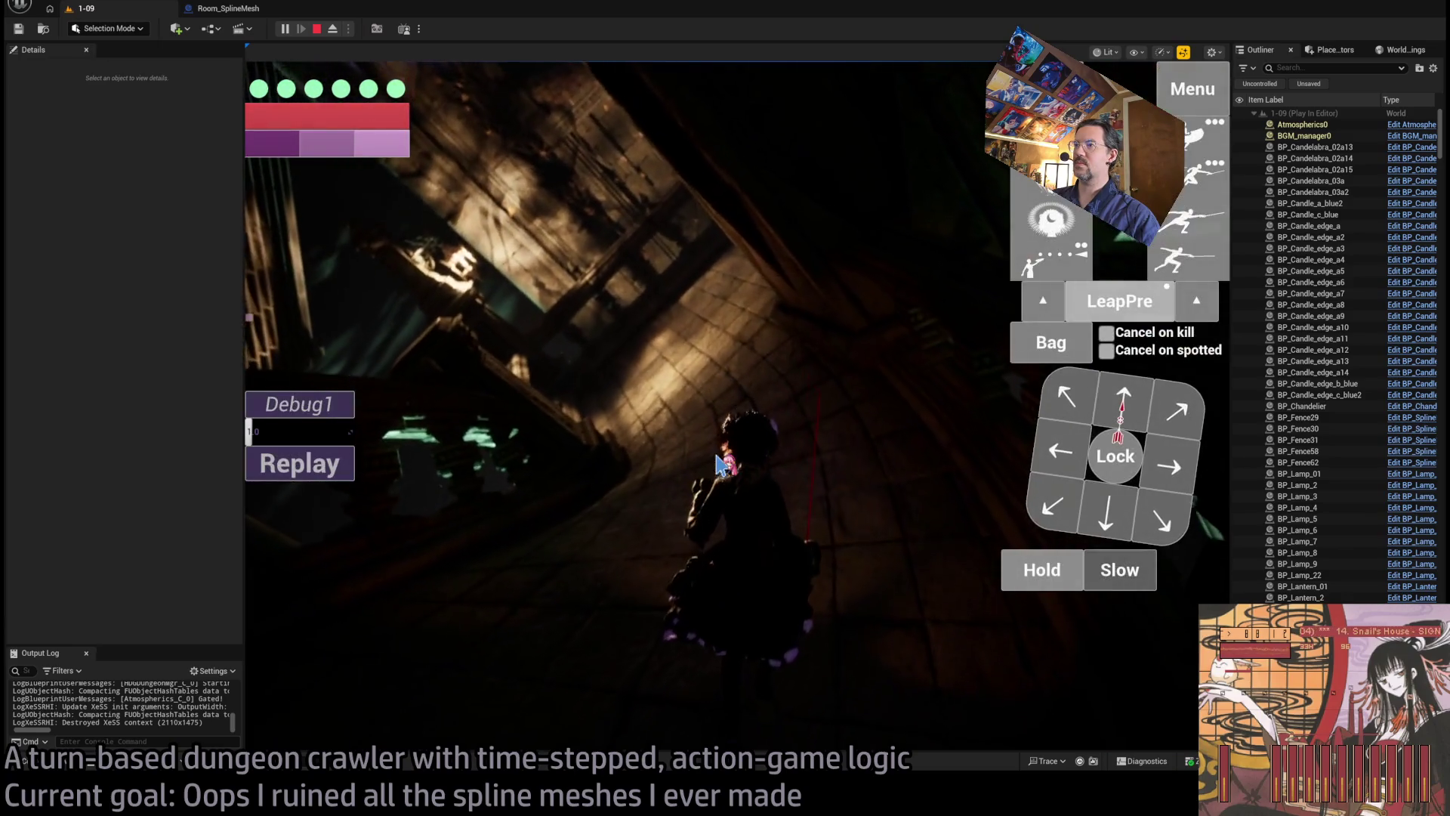
left_click(1123, 404)
left_click(1123, 408)
left_click(1123, 412)
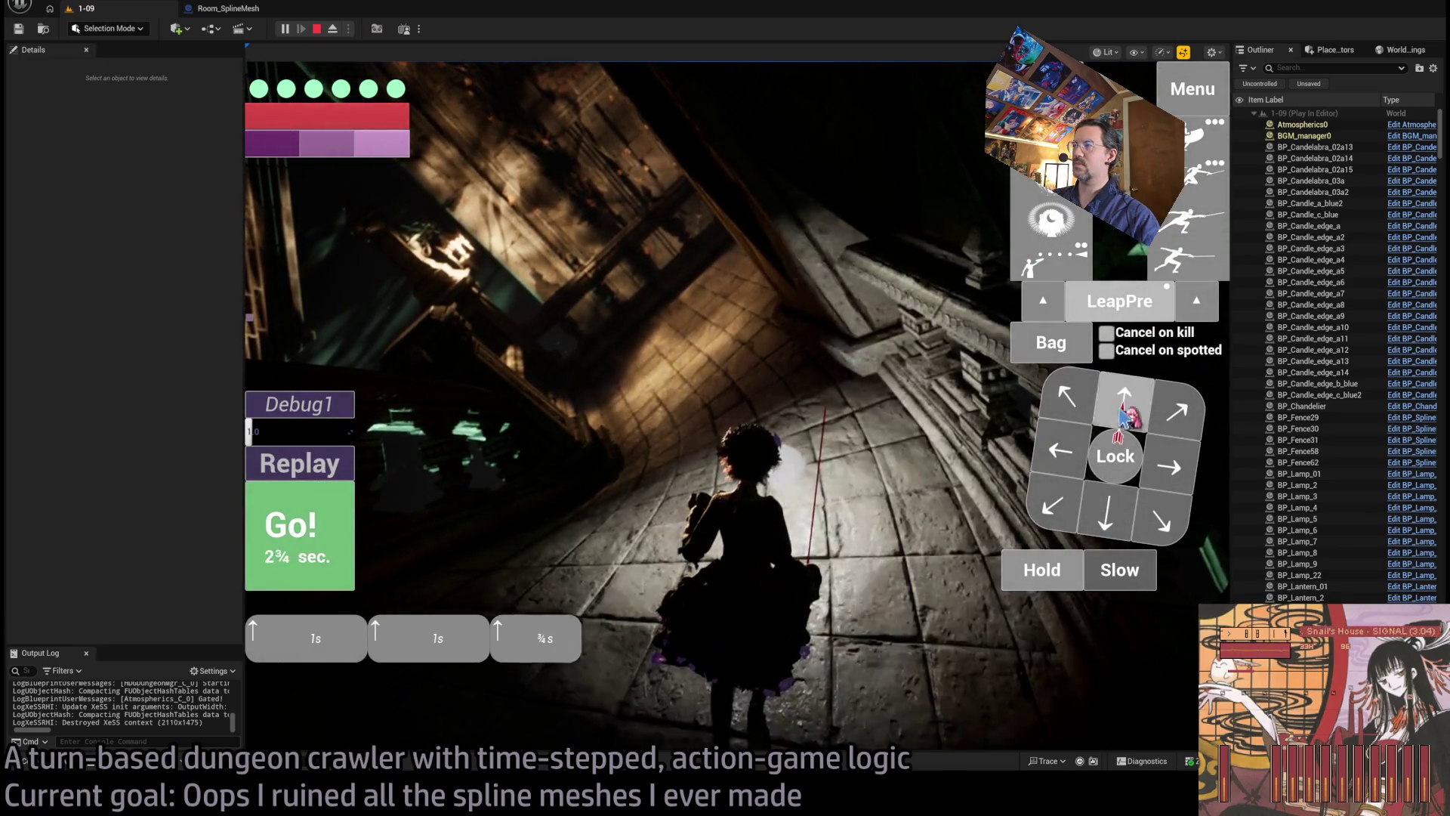
left_click(1123, 414)
left_click(302, 536)
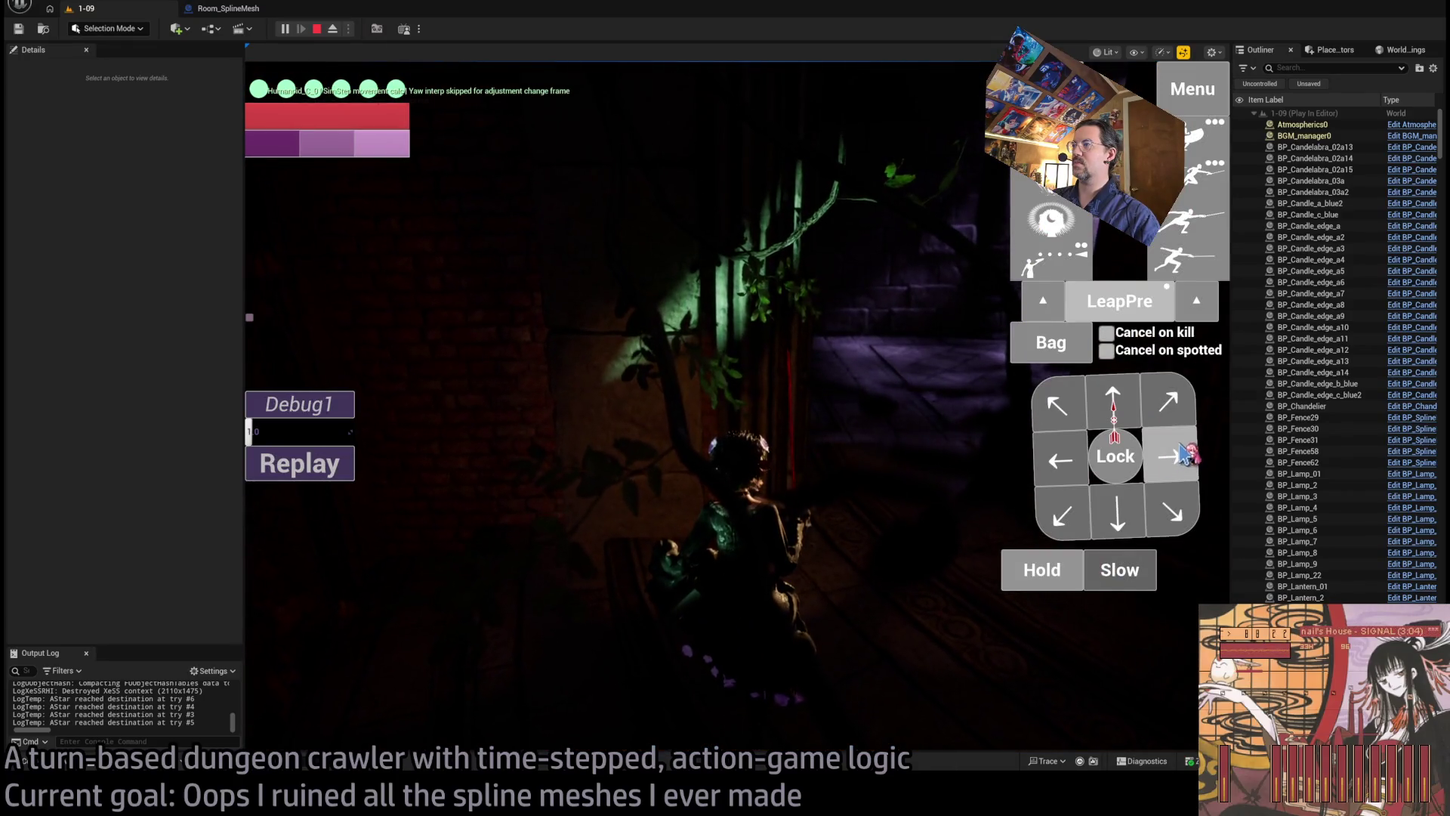
Step: Queue right, diagonal and forward moves to bring the character to the lit pillar
left_click(1186, 455)
left_click(1168, 401)
left_click(1115, 394)
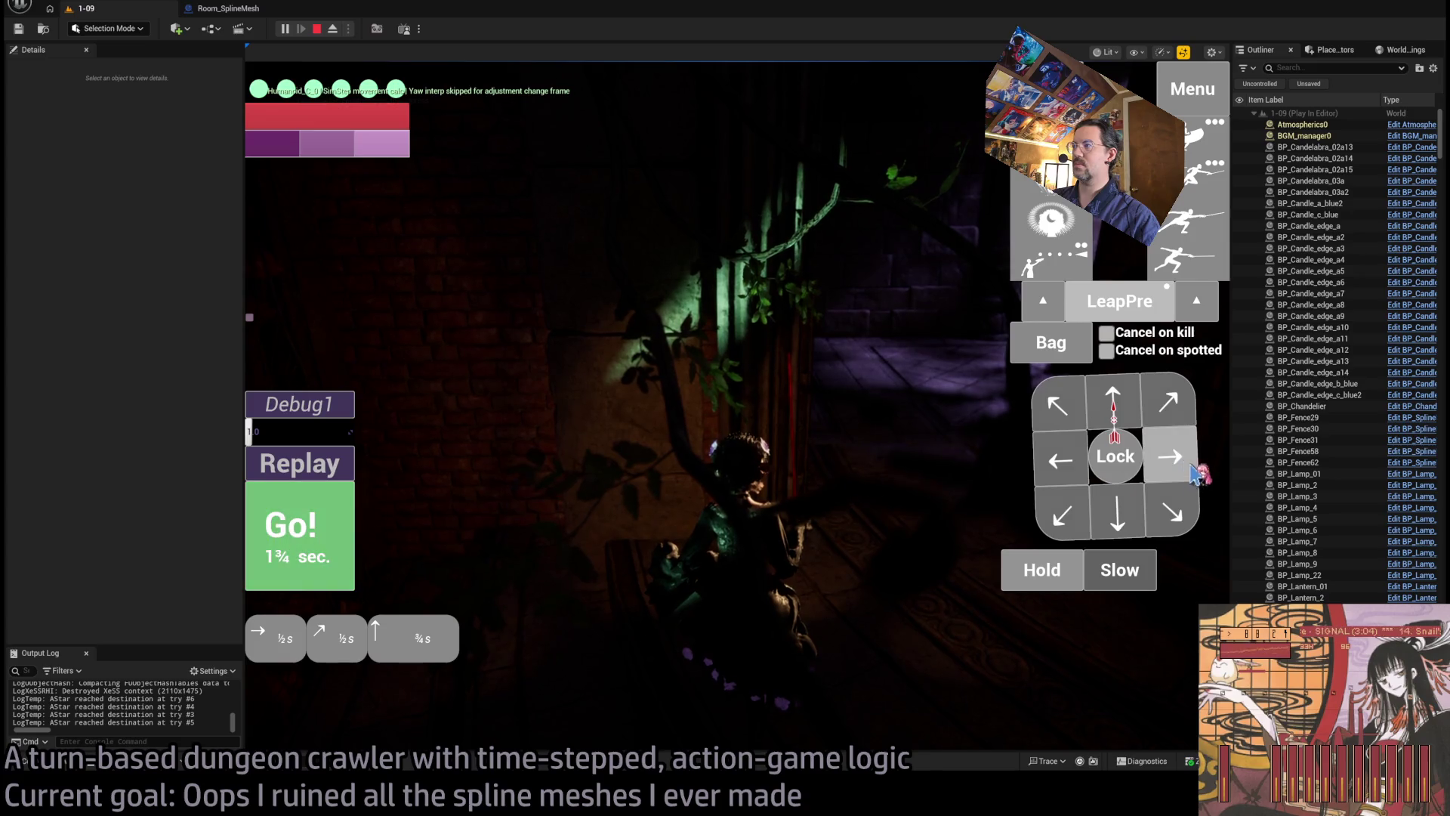
left_click(1183, 467)
left_click(299, 537)
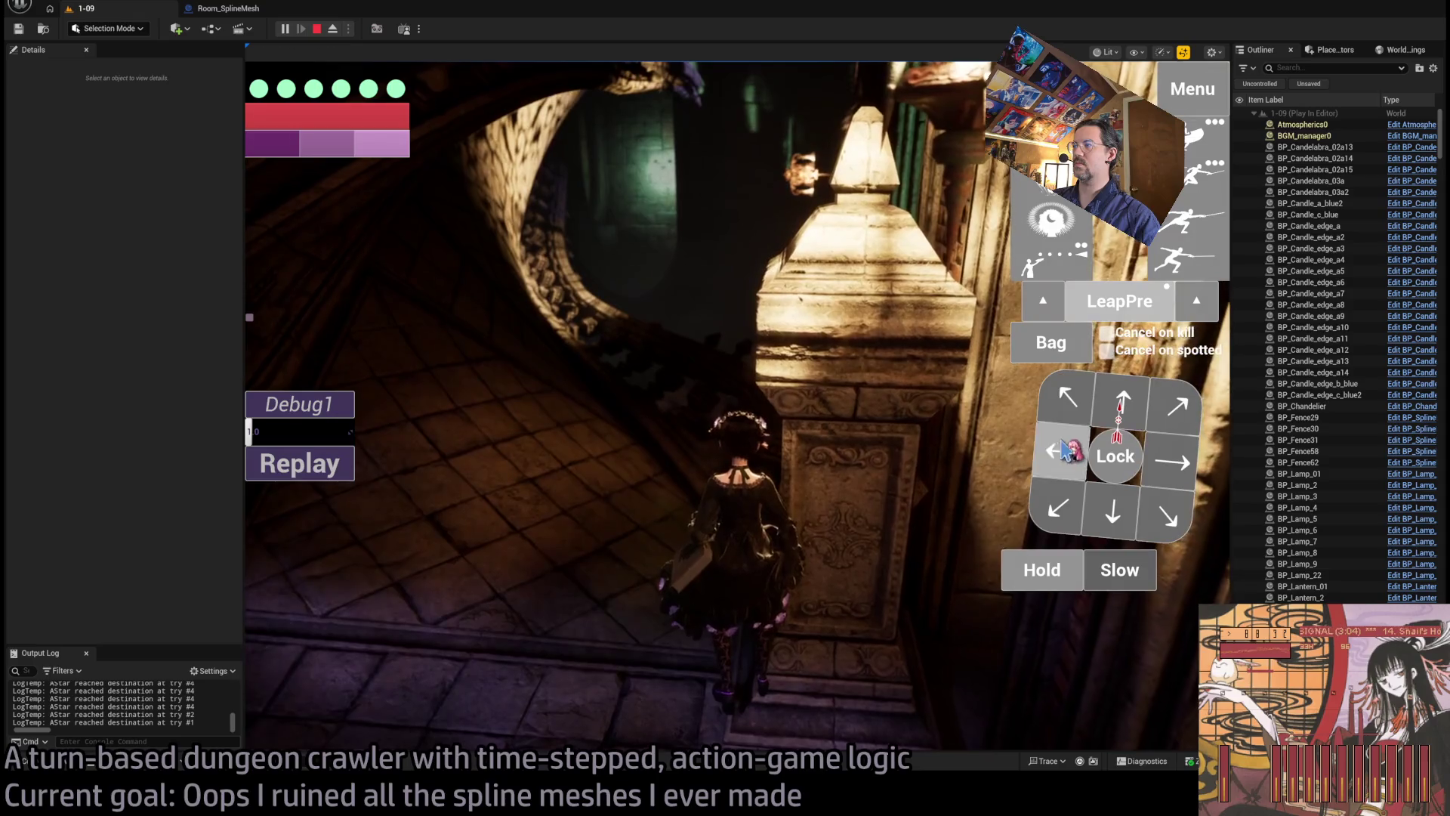
left_click(307, 542)
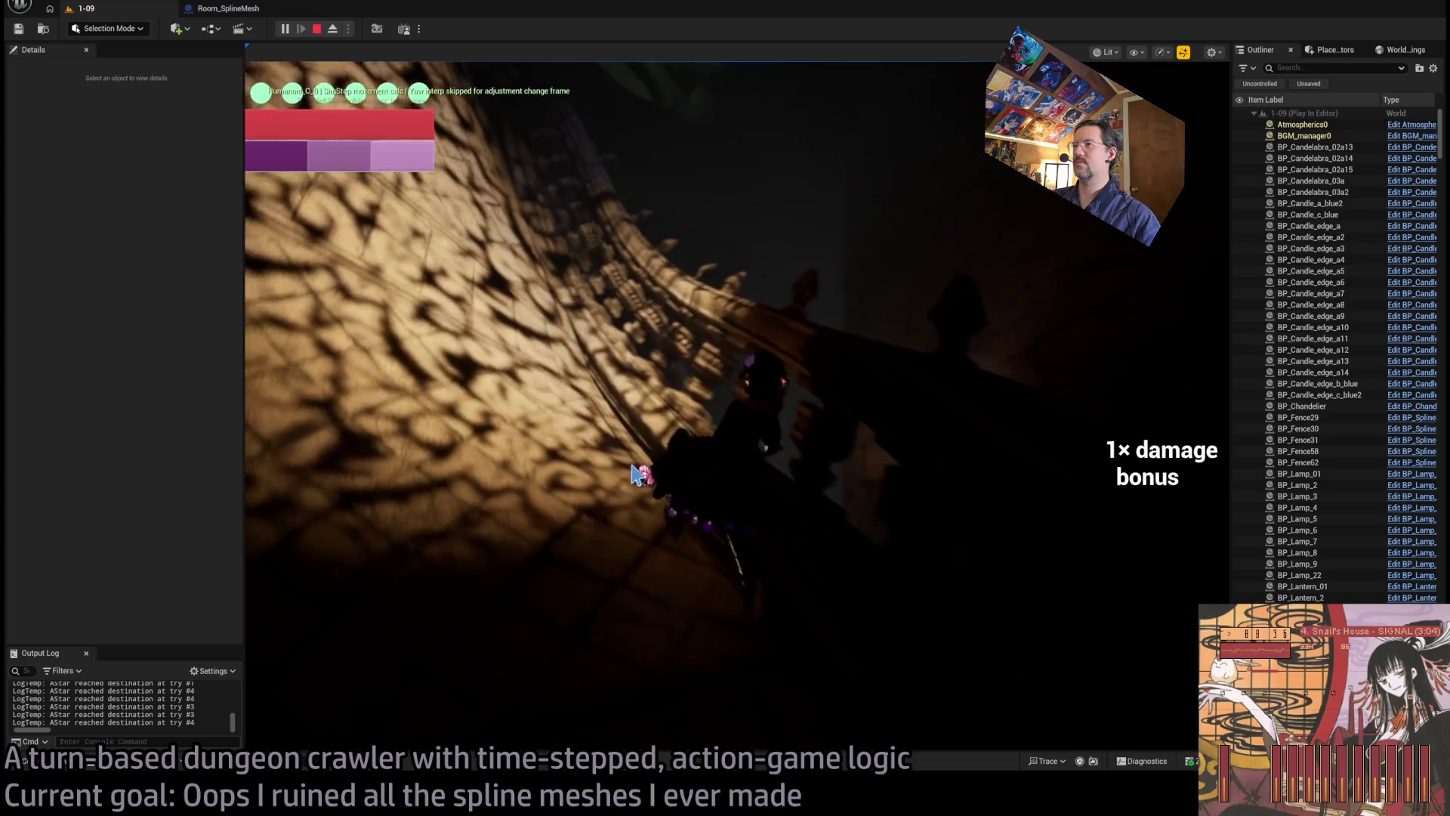
Step: Stop the play test and select column SM_BaseColumn_18 beside the nav spline
key("Escape")
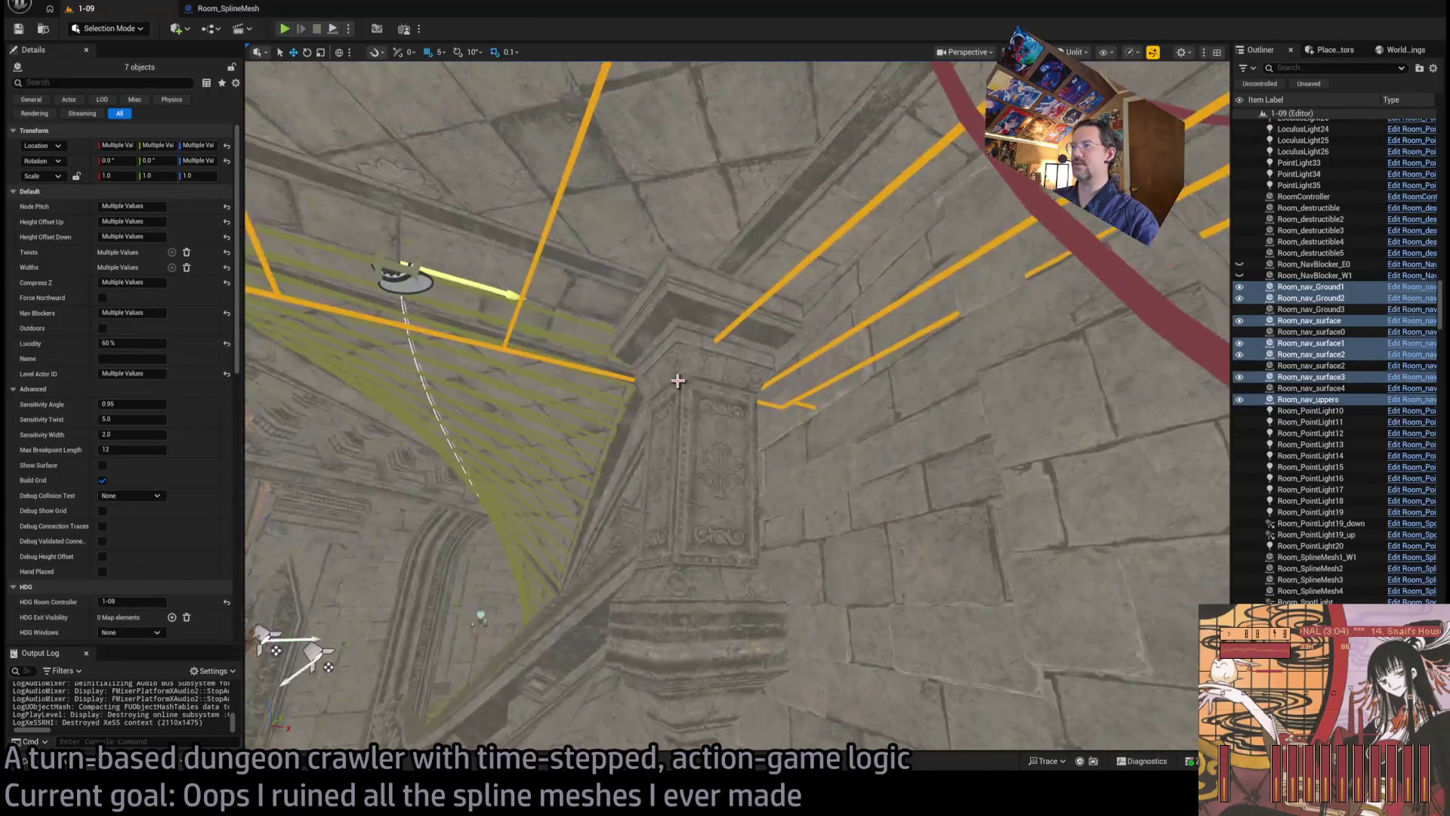
left_click(695, 506)
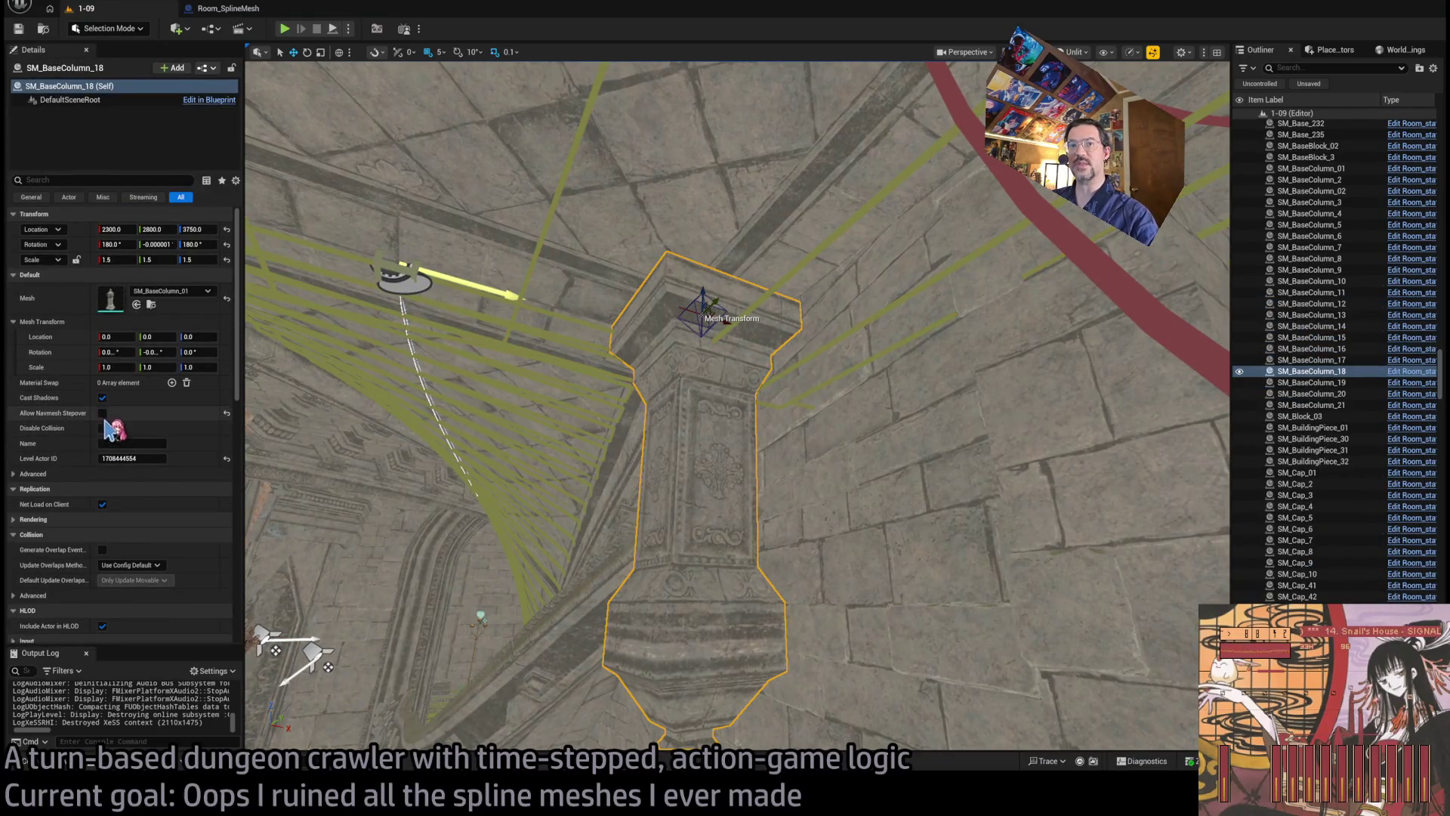
scroll(647, 410, "up", 5)
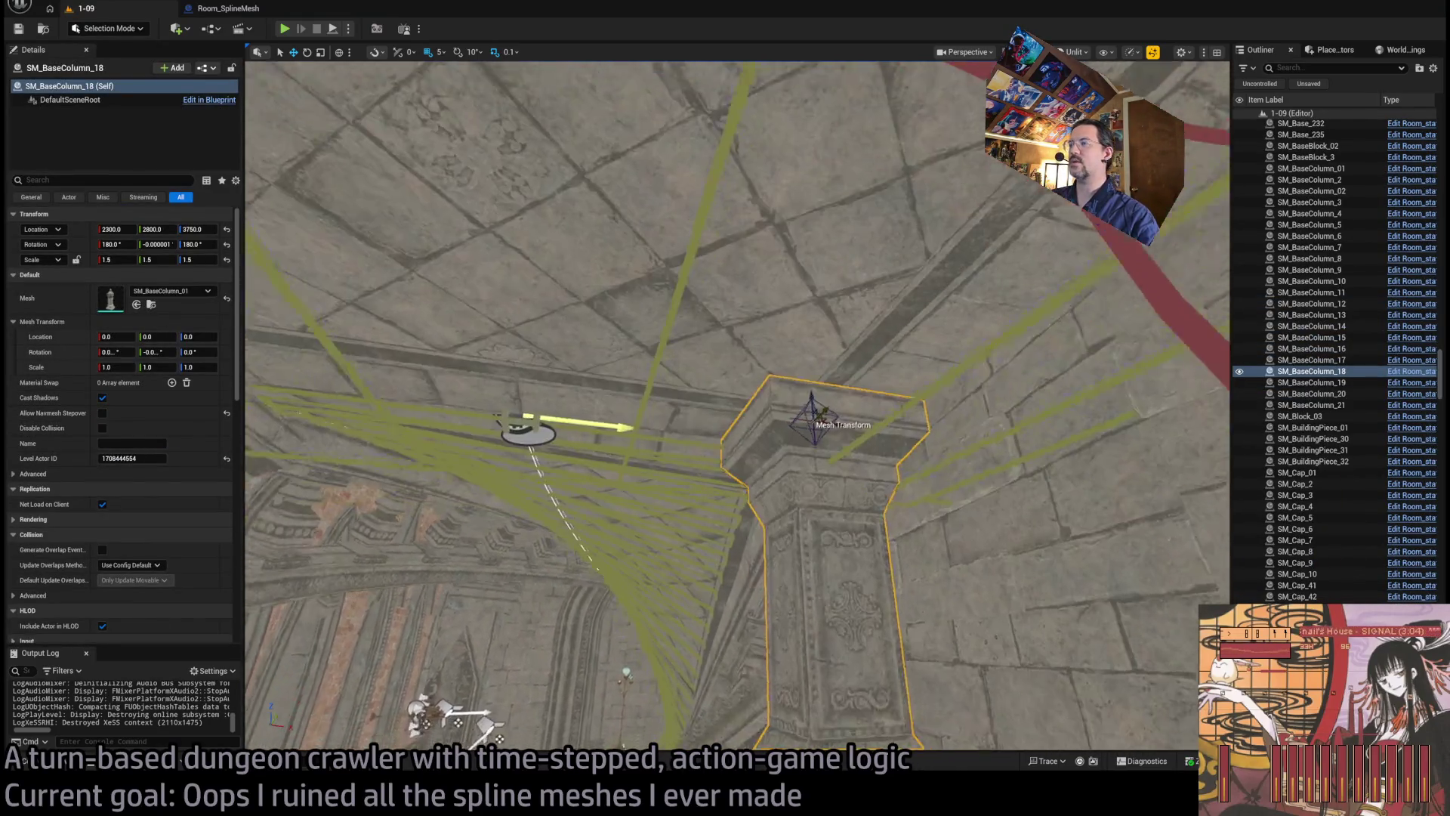
left_click_drag(592, 334, 608, 370)
Step: Check GHE_Sidewalk11 and Room_nav_uppers, then reselect SM_BaseColumn_18
left_click(650, 306)
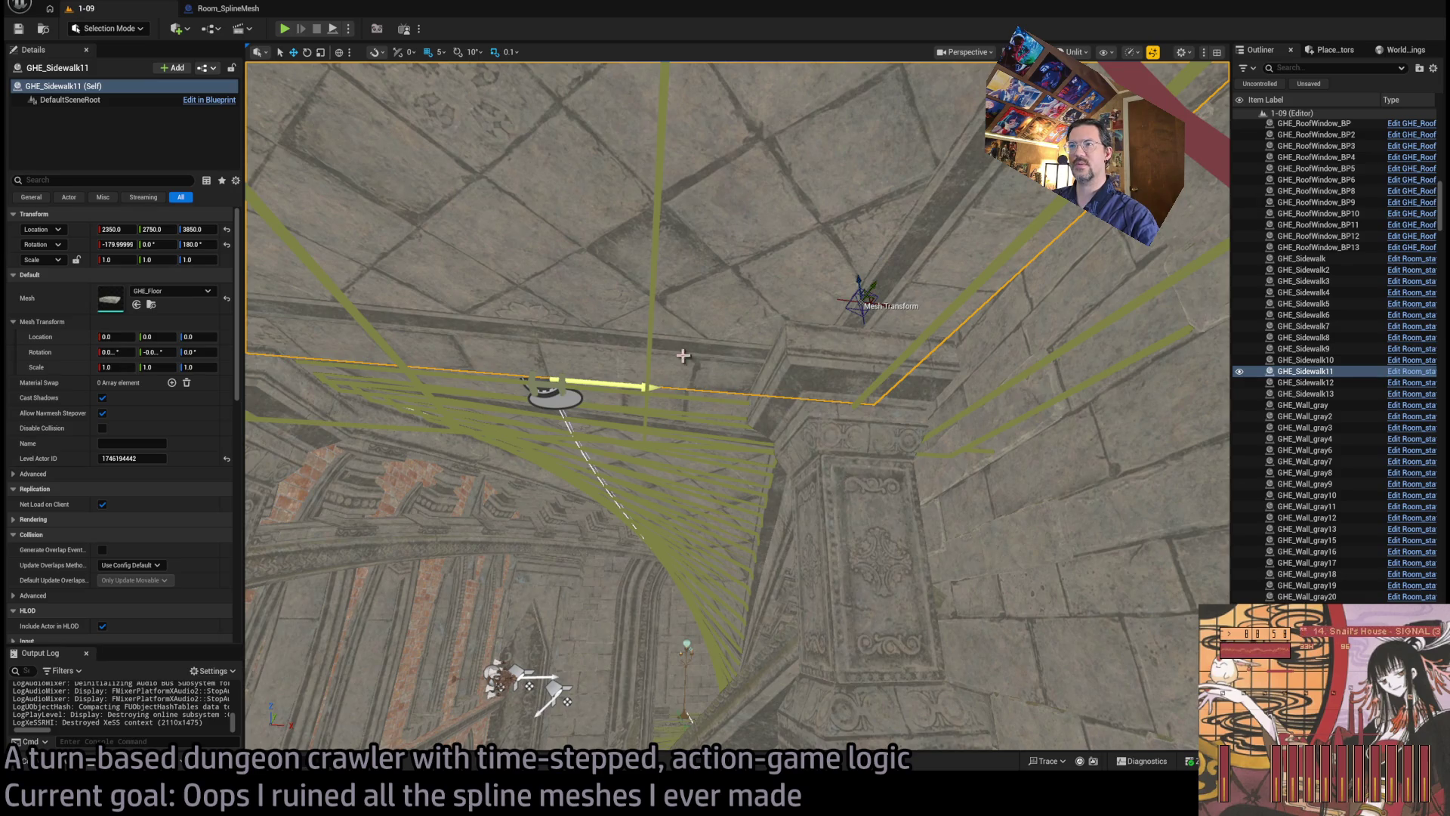
left_click(651, 318)
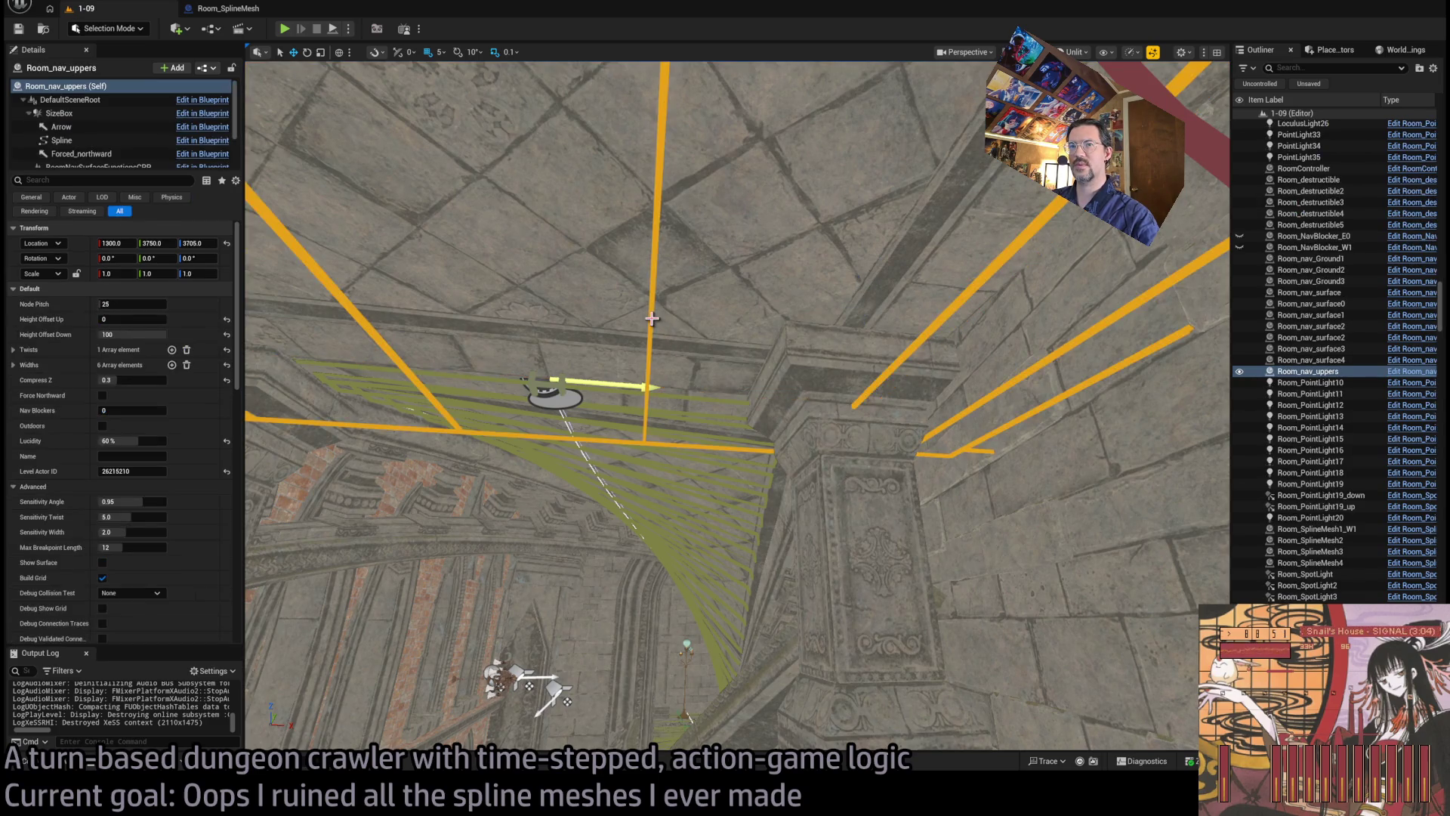
left_click(896, 530)
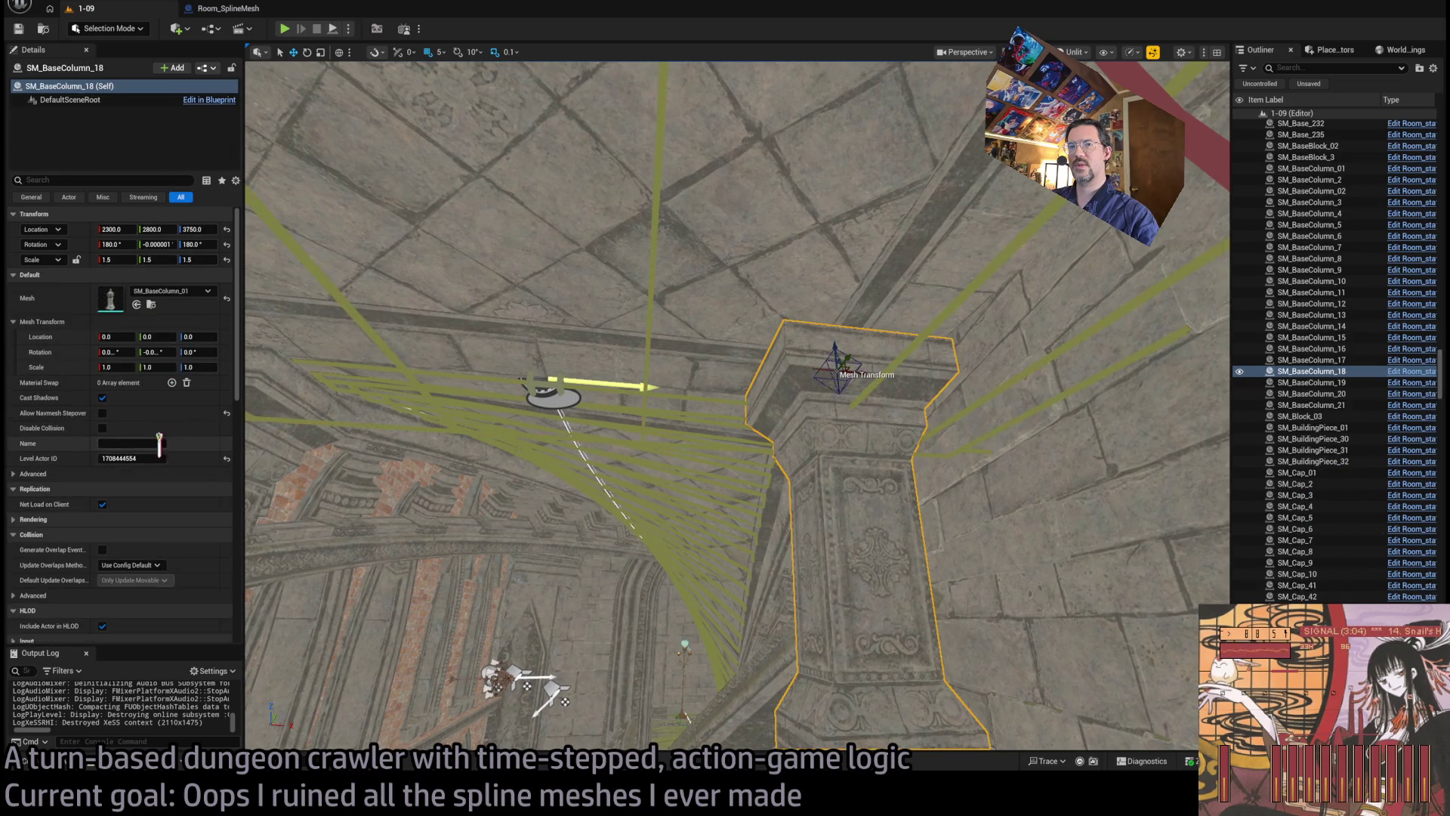
mouse_move(529, 423)
left_mouse_down()
mouse_move(551, 408)
mouse_move(529, 453)
mouse_move(514, 377)
mouse_move(544, 423)
mouse_move(529, 438)
mouse_move(559, 422)
mouse_move(514, 423)
mouse_move(529, 408)
mouse_move(536, 430)
left_mouse_up()
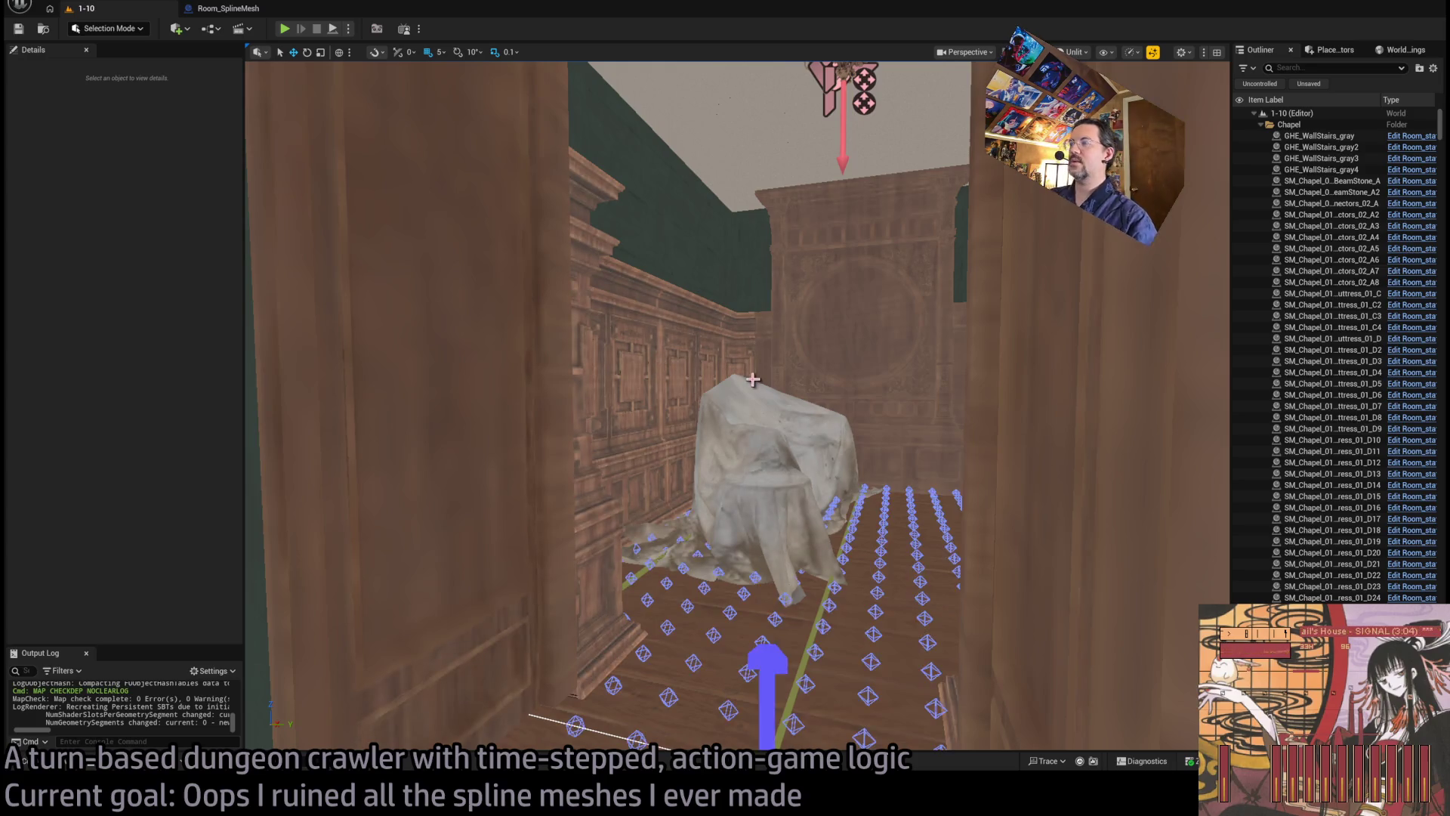
Step: Fly down the chapel hallway and select the Room_SplineMesh1 railing spline
mouse_move(753, 379)
left_mouse_down()
mouse_move(657, 284)
mouse_move(916, 130)
left_mouse_up()
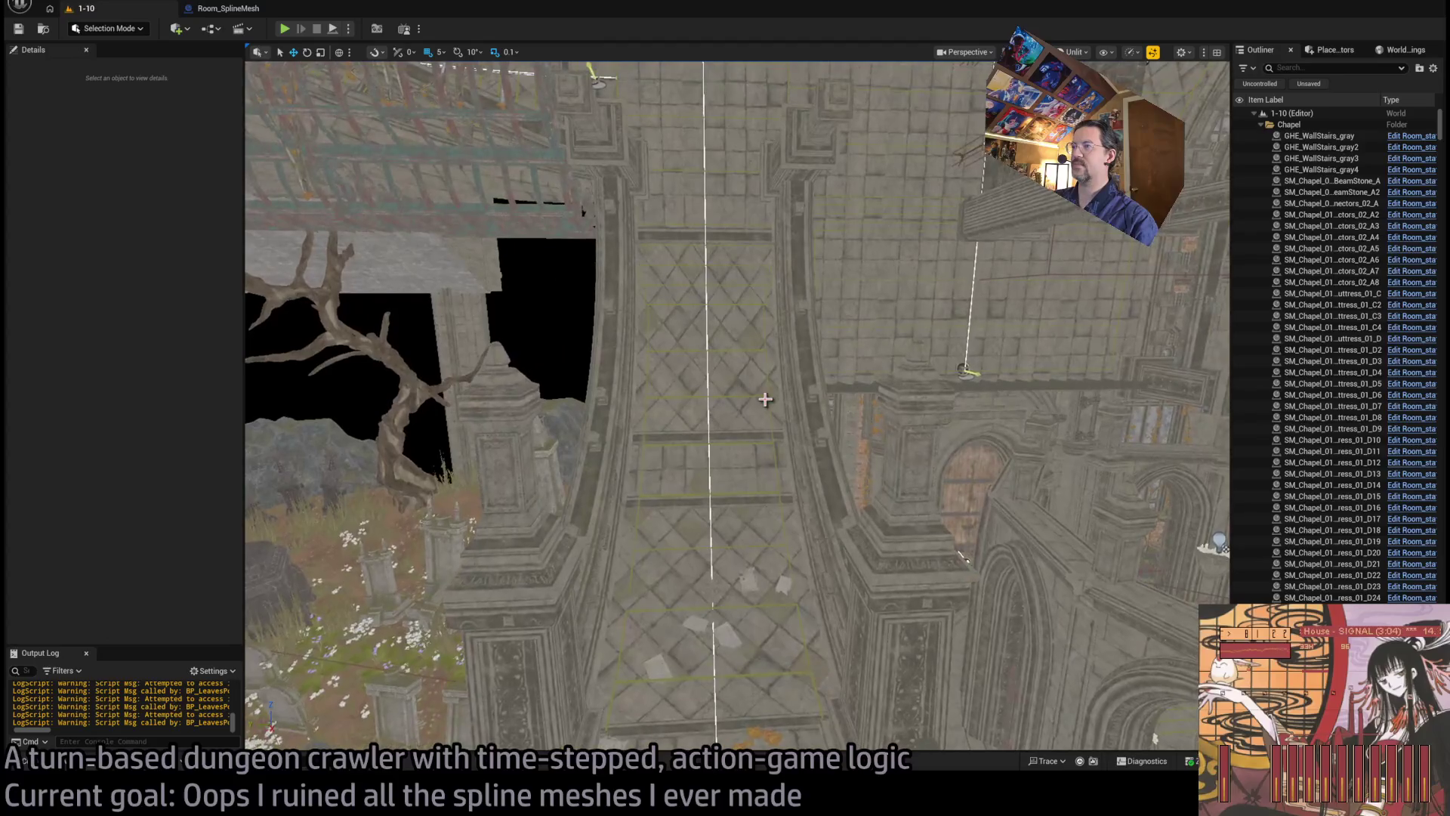
left_click(791, 370)
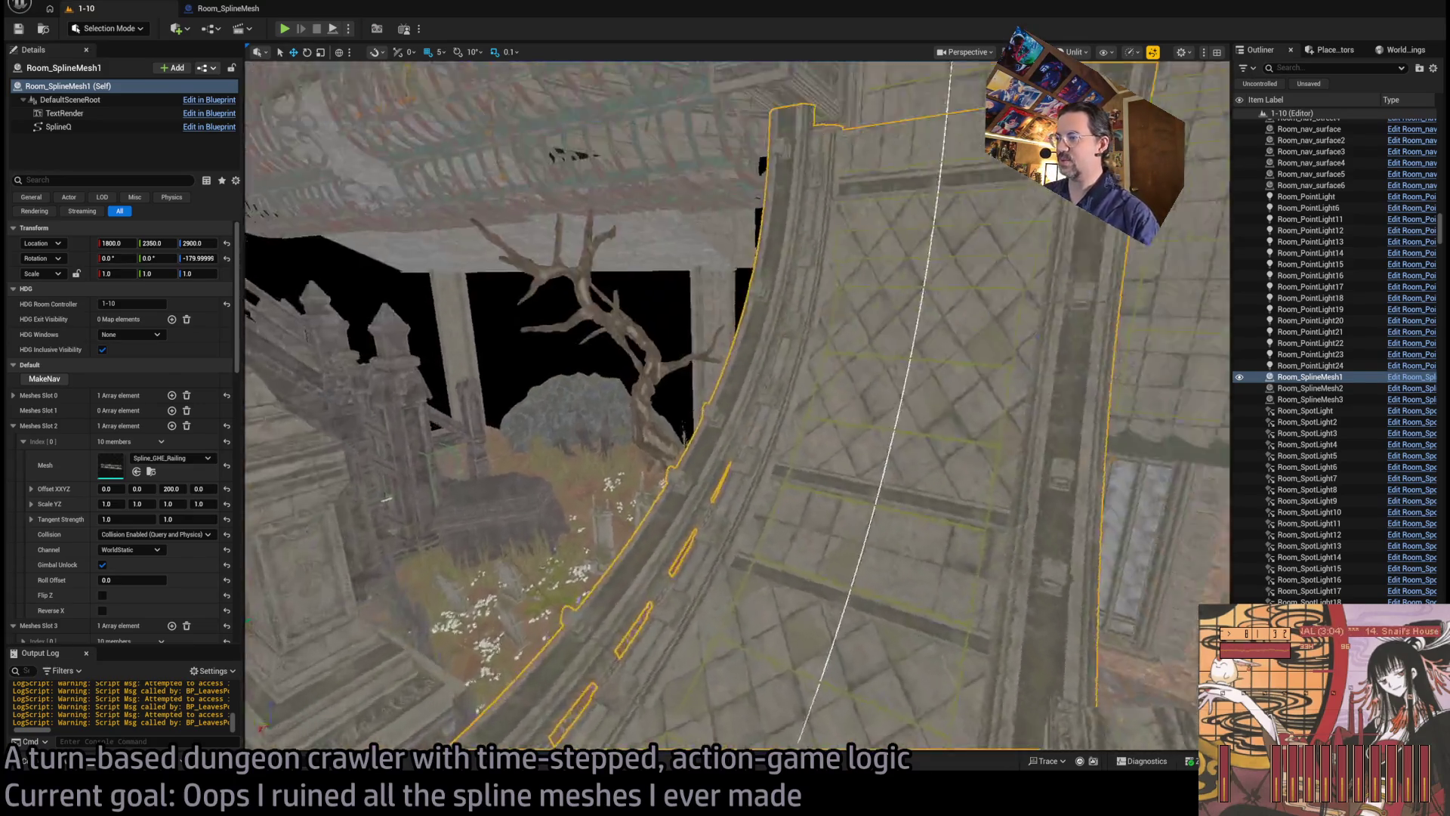
Step: Fly toward the doorway and select Room_SplineMesh2, then the nav bridge Room_nav_Bridge5
key("w")
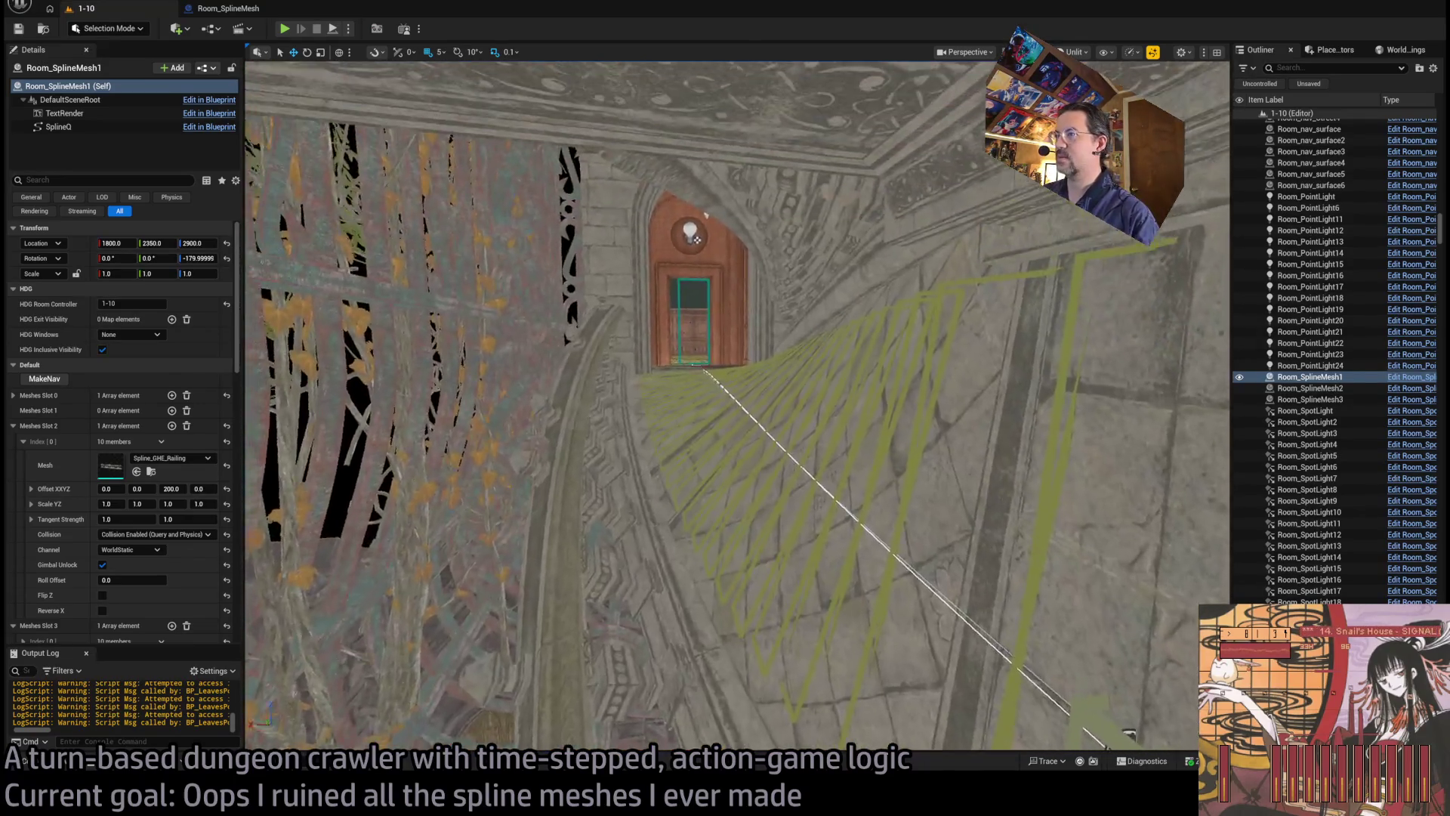
key("w")
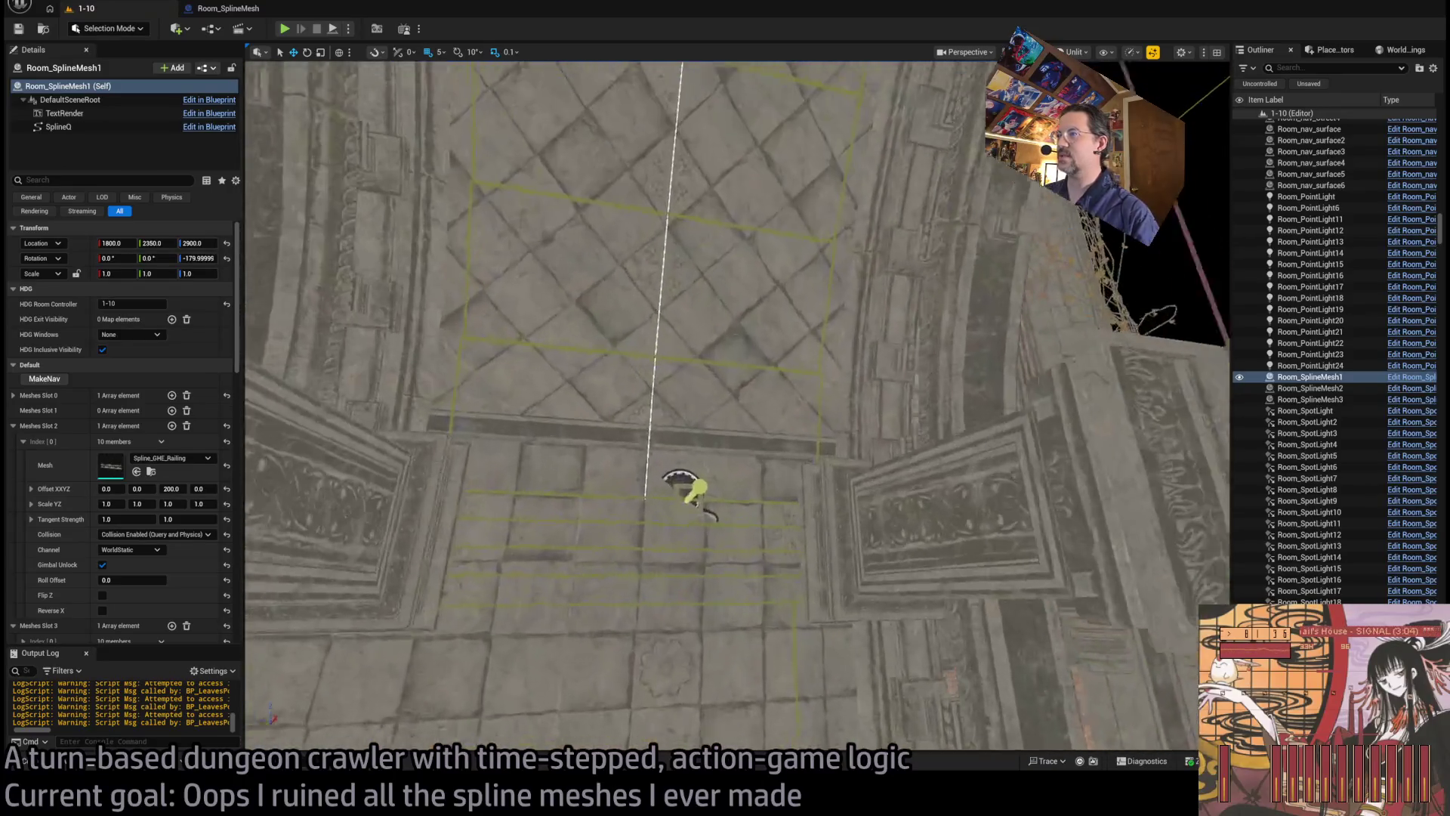
key("w")
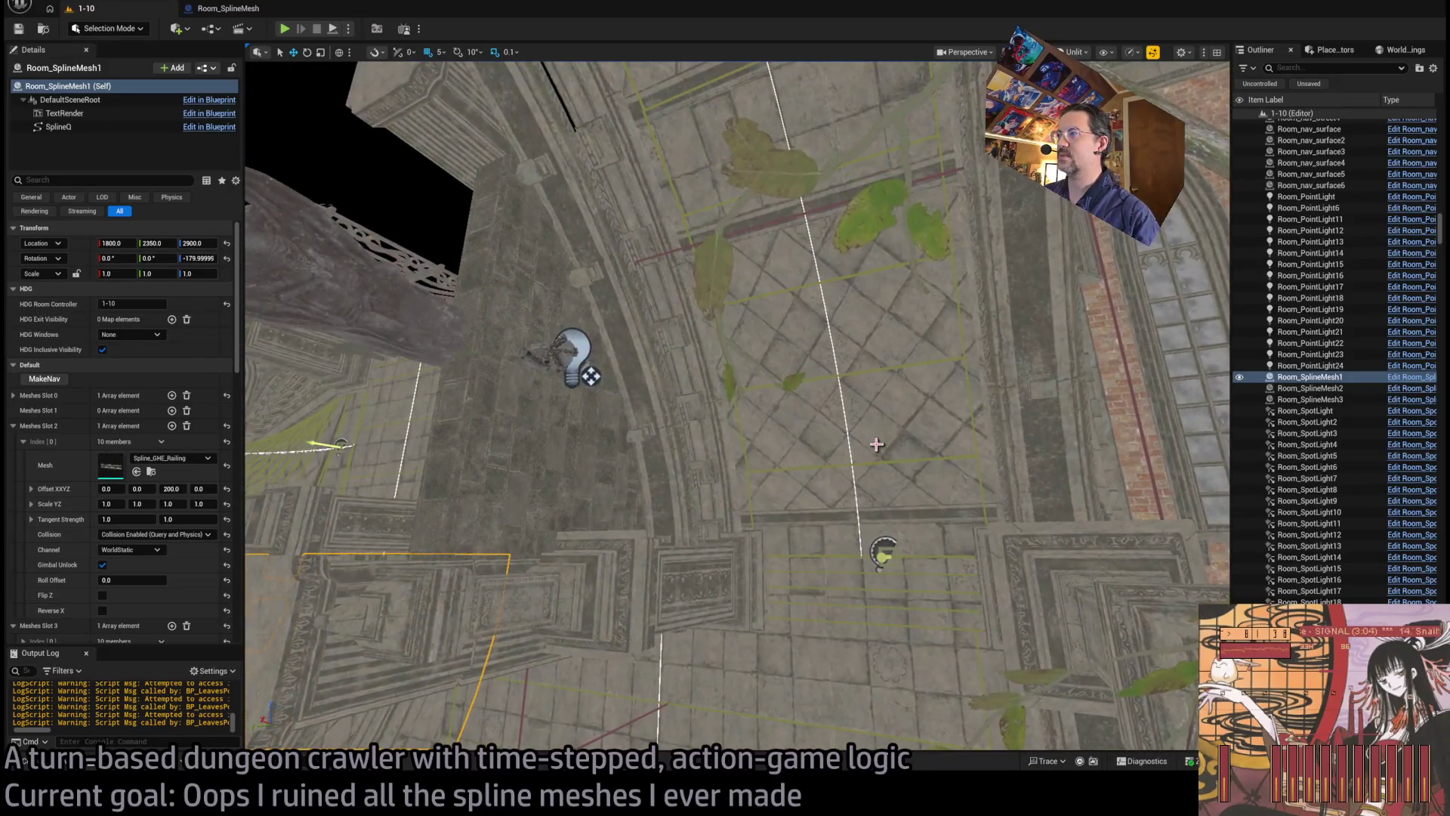
left_click(891, 472)
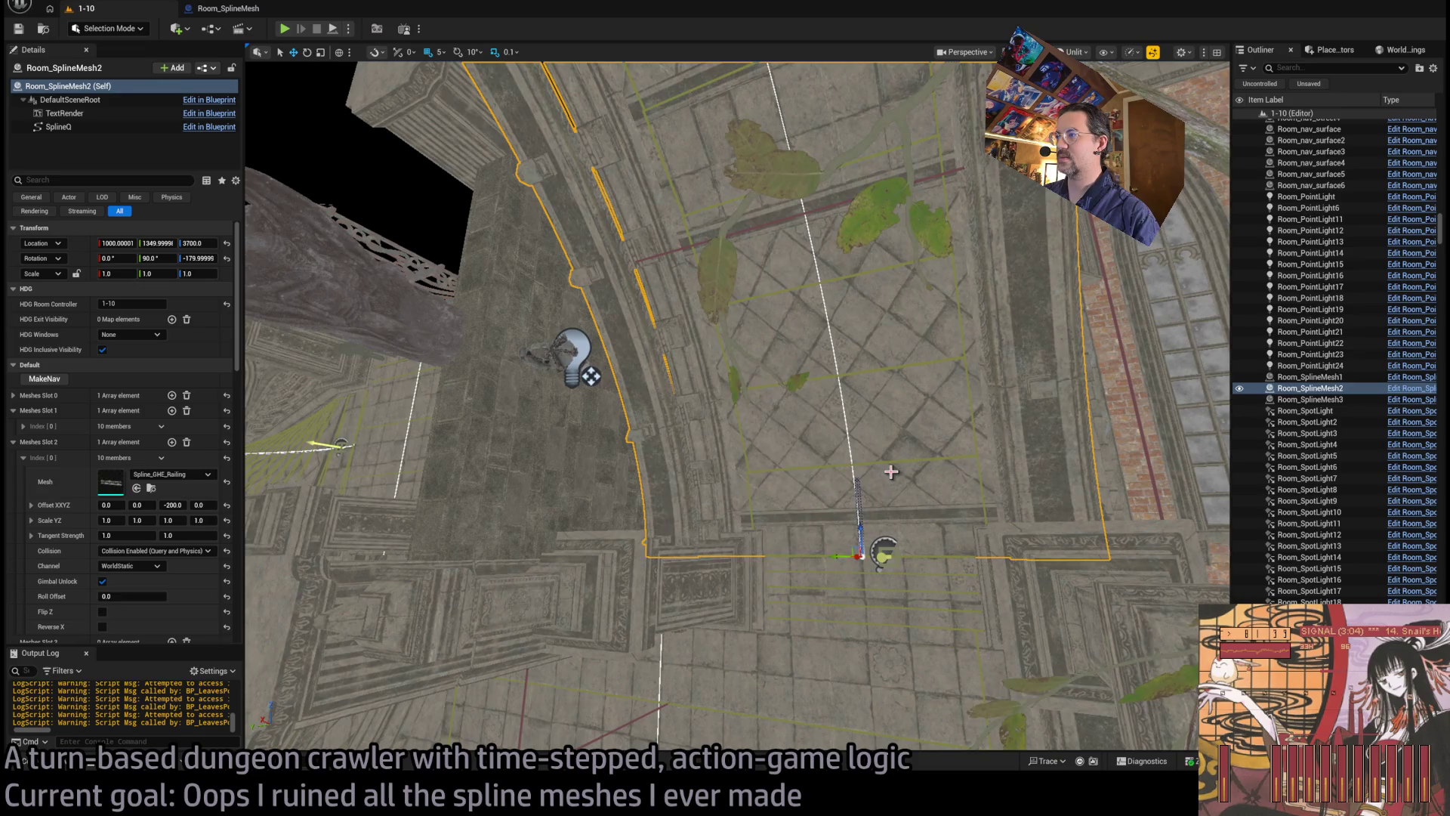
left_click(804, 471)
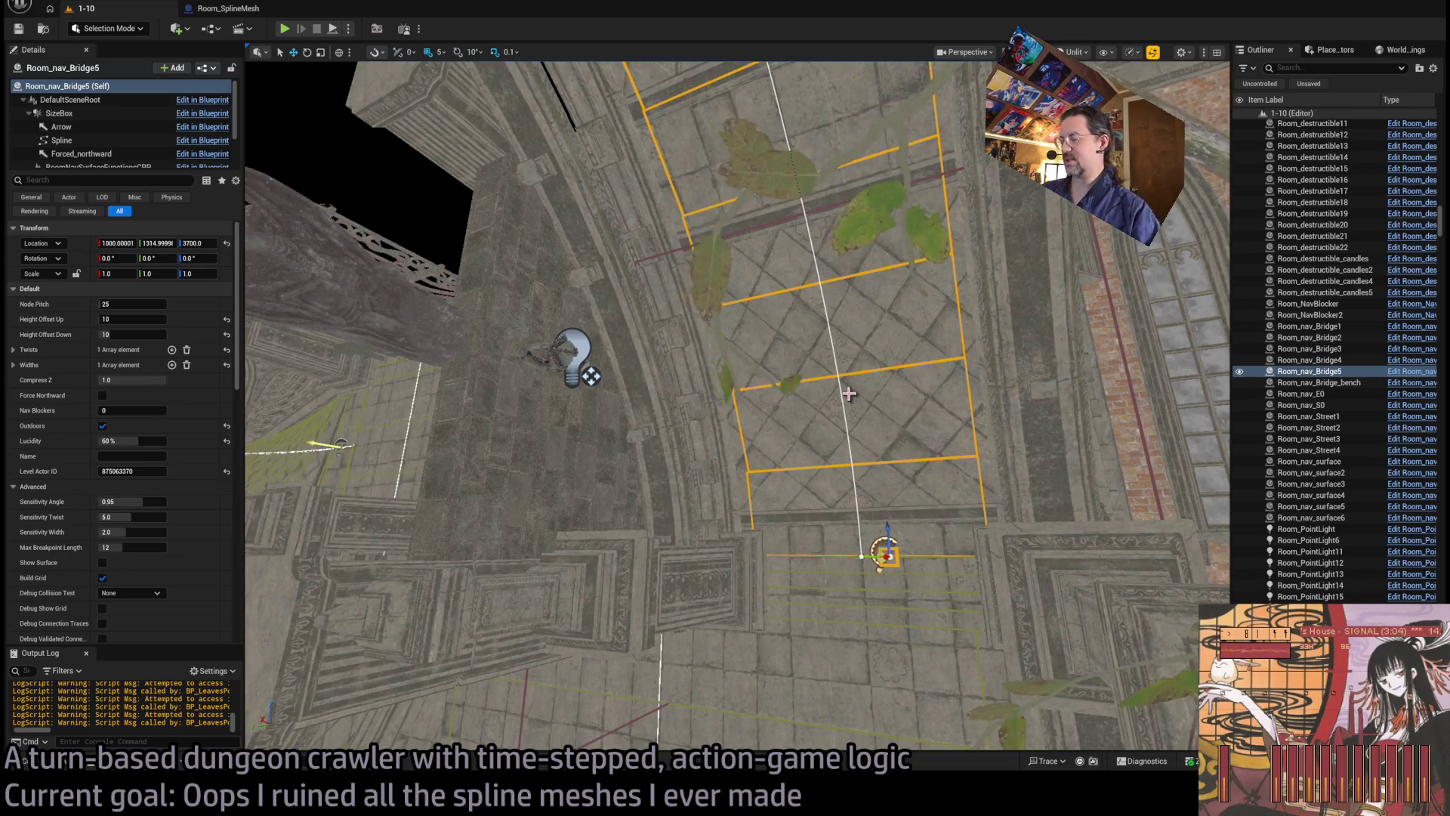
Step: Compare Room_nav_Bridge5's and Room_SplineMesh2's settings in Details
scroll(165, 473, "down", 10)
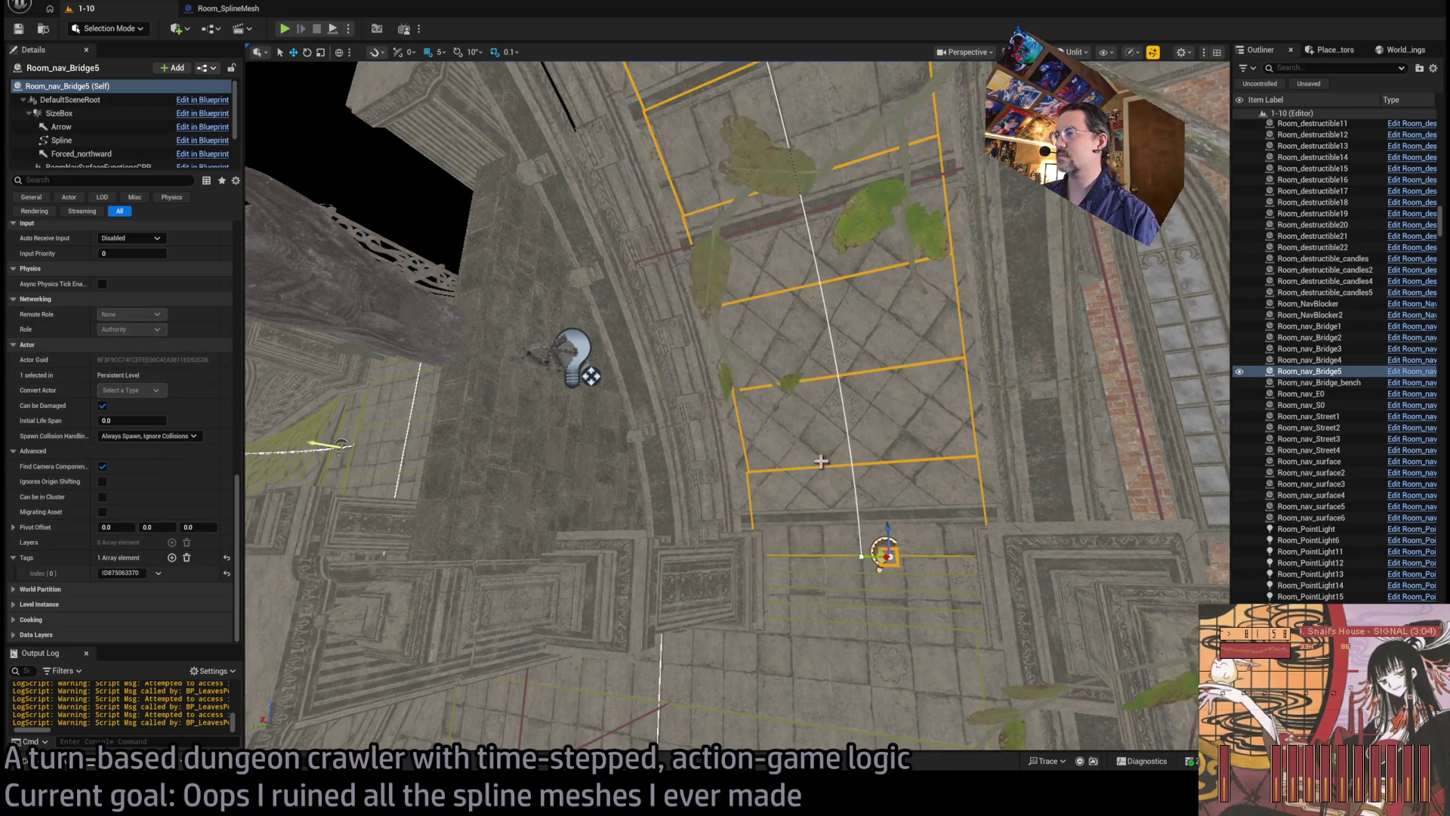
scroll(755, 461, "up", 3)
left_click(646, 445)
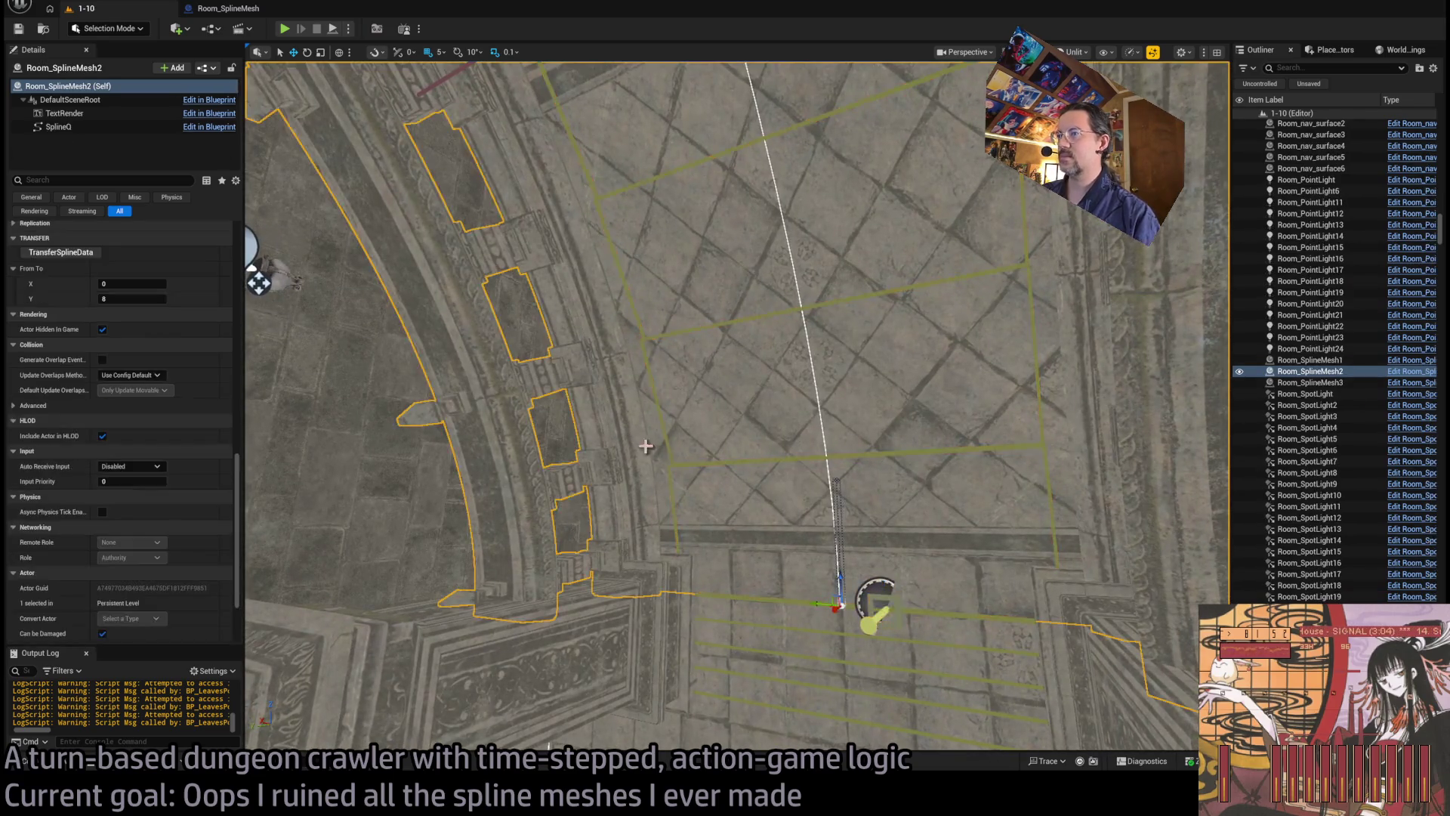
left_click(685, 463)
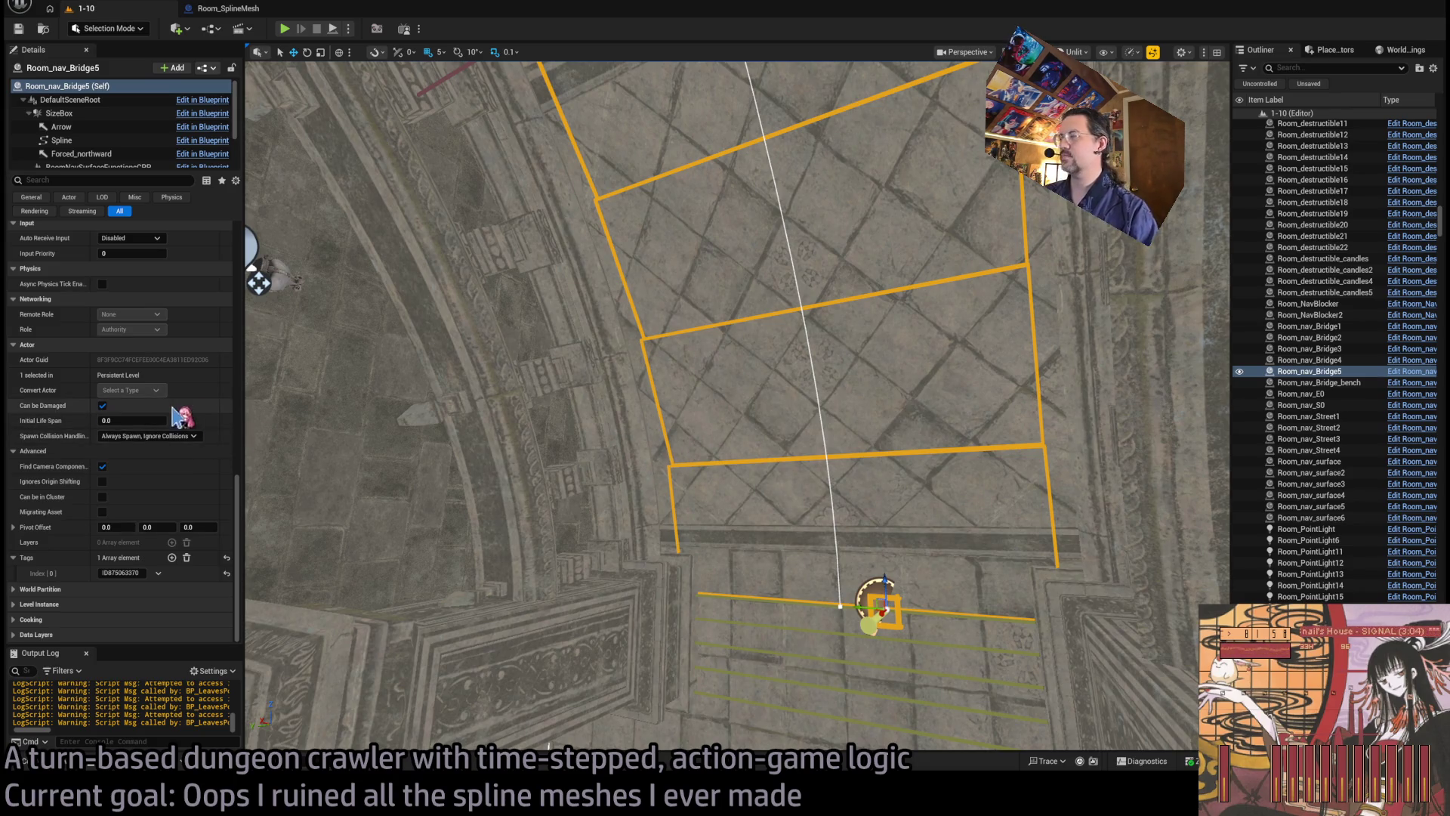
scroll(165, 389, "up", 5)
scroll(170, 391, "up", 6)
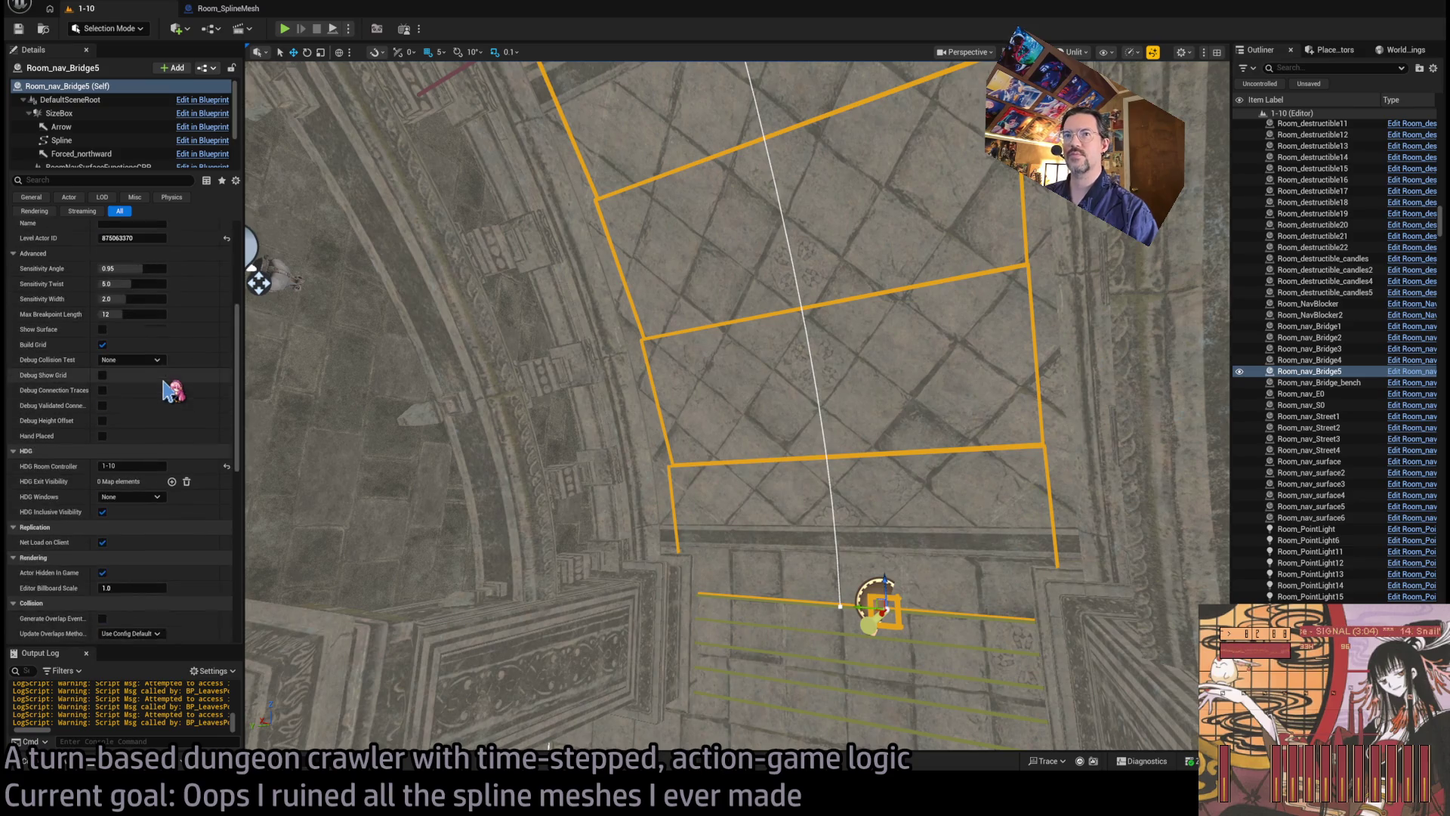
scroll(181, 394, "down", 9)
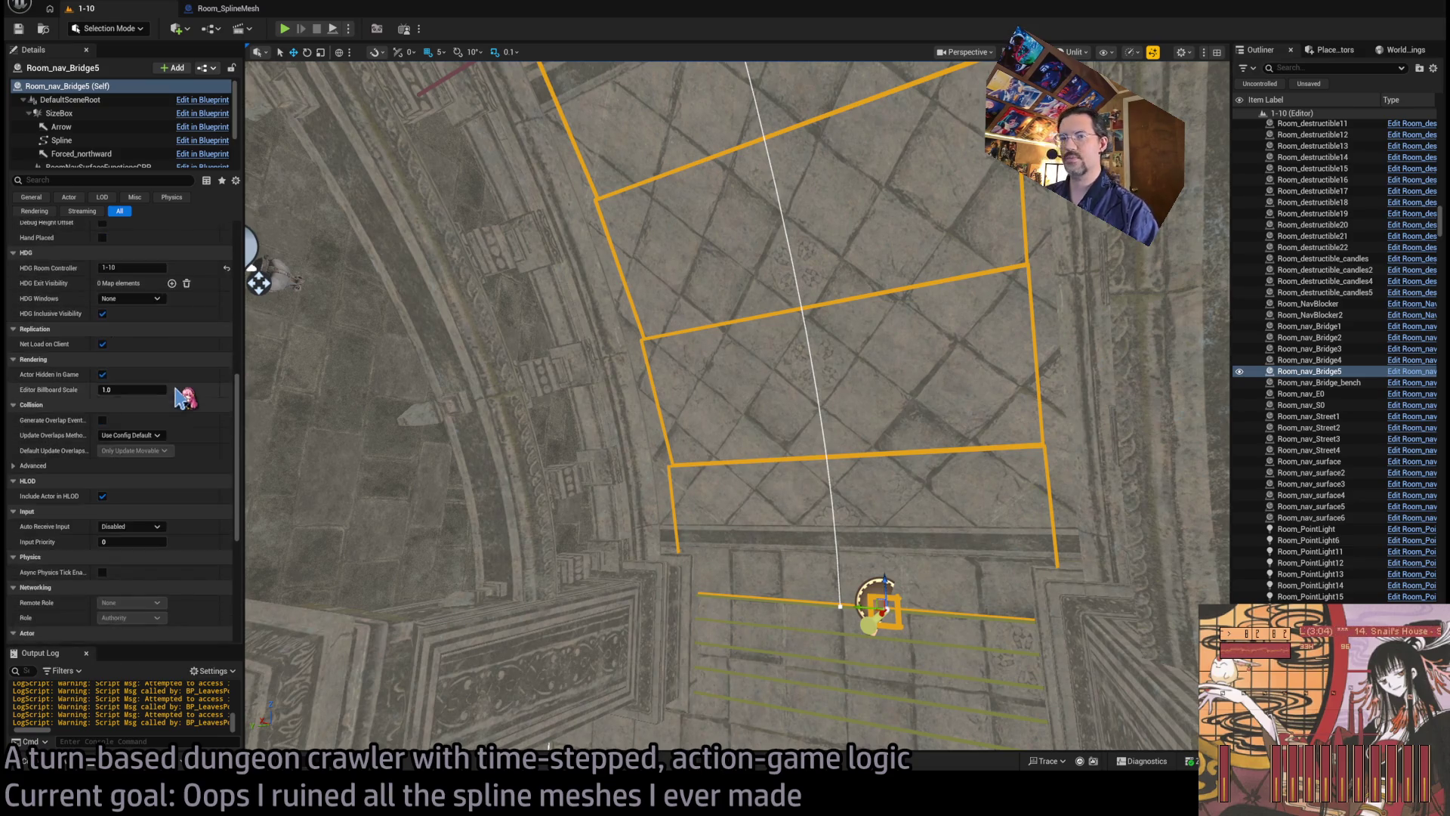
scroll(178, 391, "down", 2)
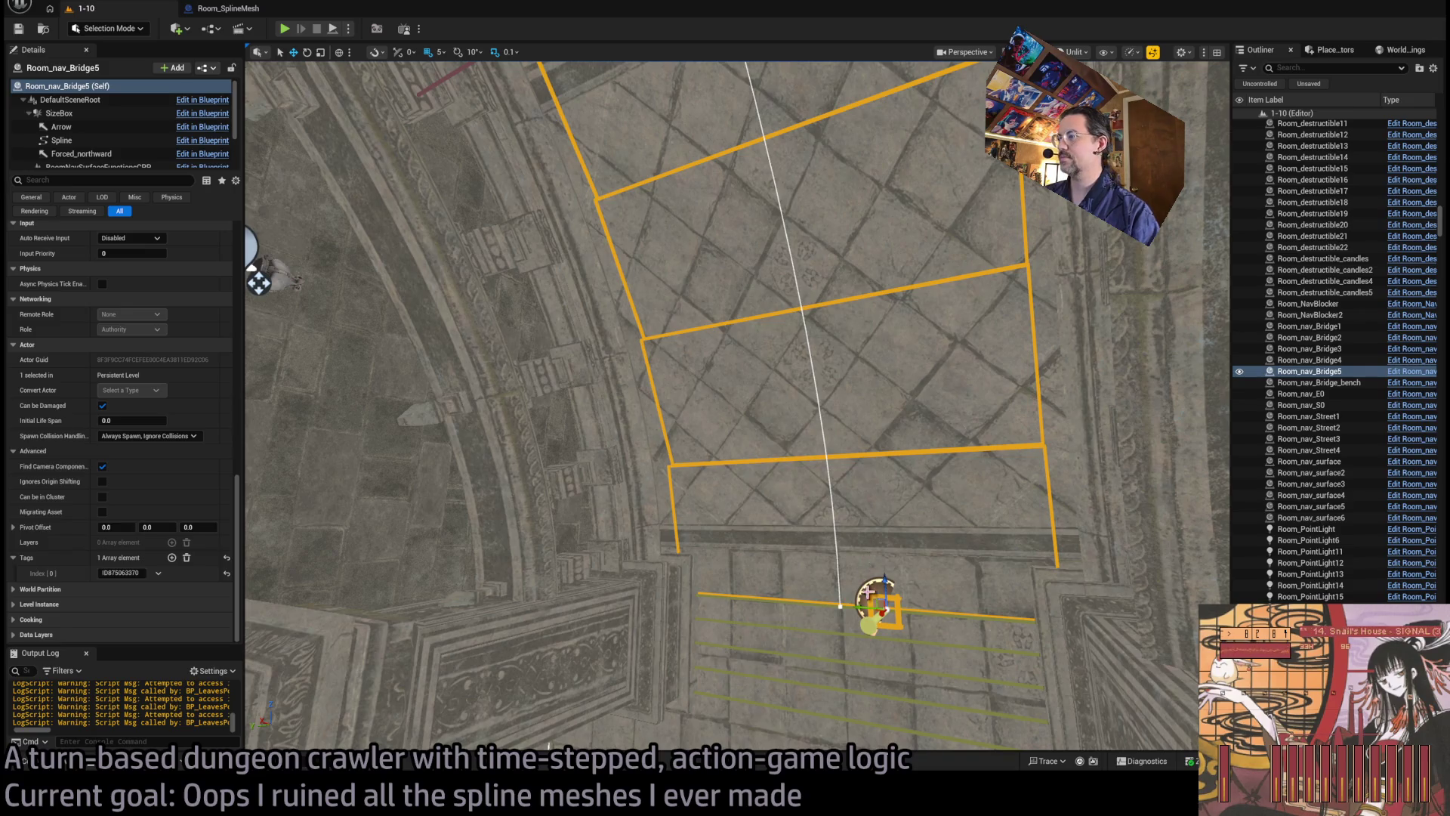
Step: Reselect the Room_SplineMesh2 actor and run TransferSplineData to copy the bridge spline
left_click(919, 491)
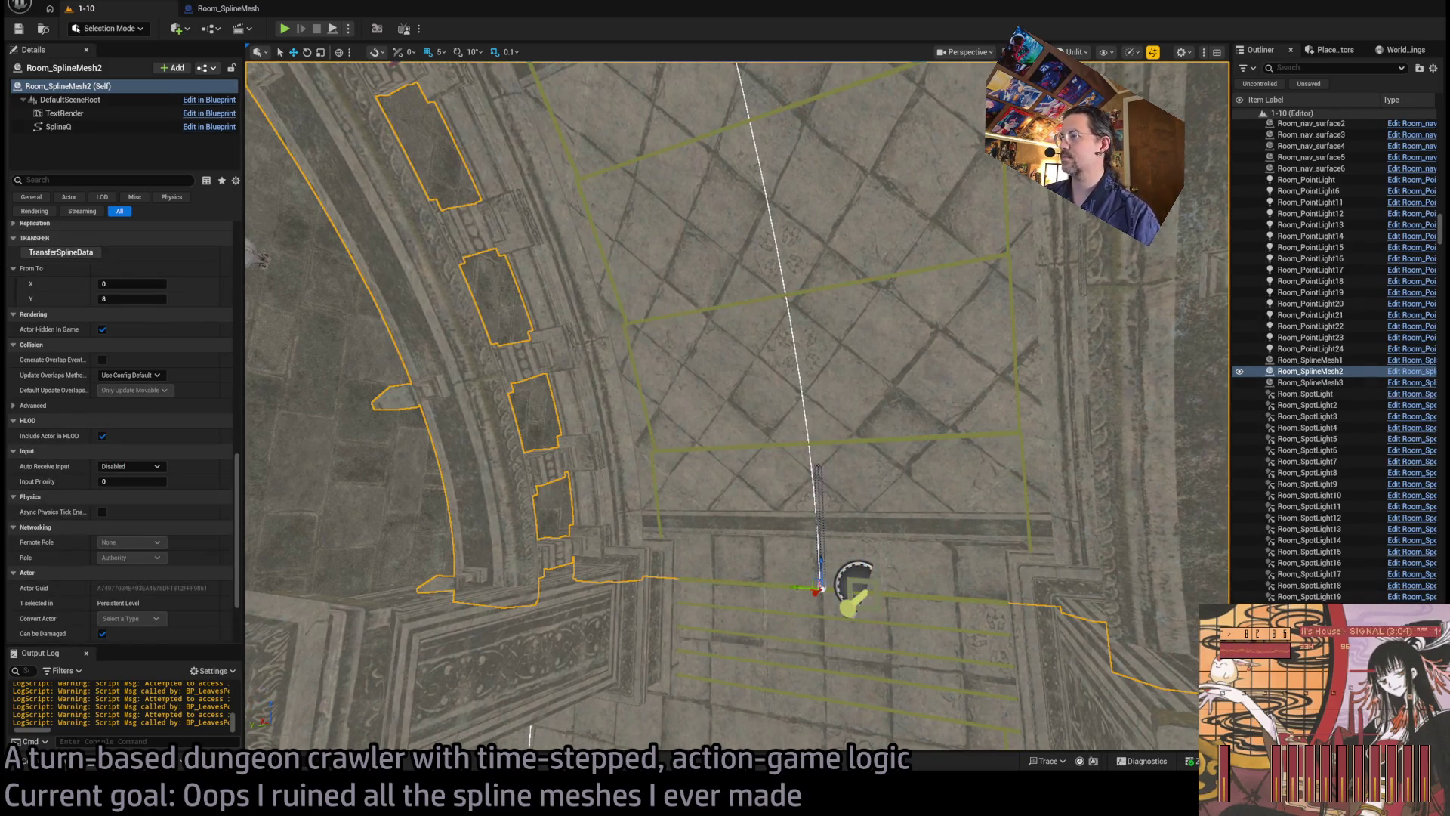
left_click(818, 465)
left_click(817, 444)
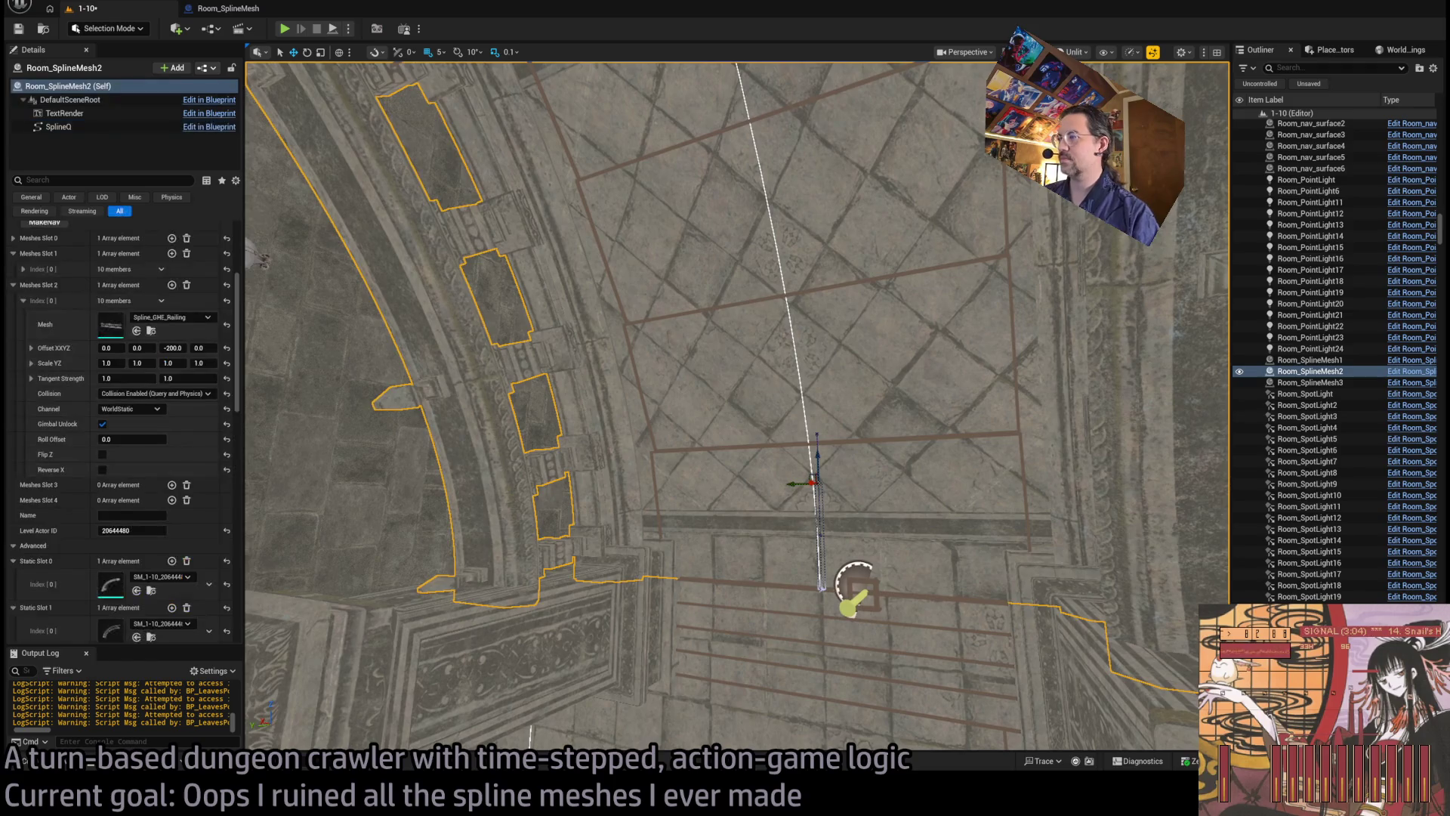
scroll(151, 460, "down", 10)
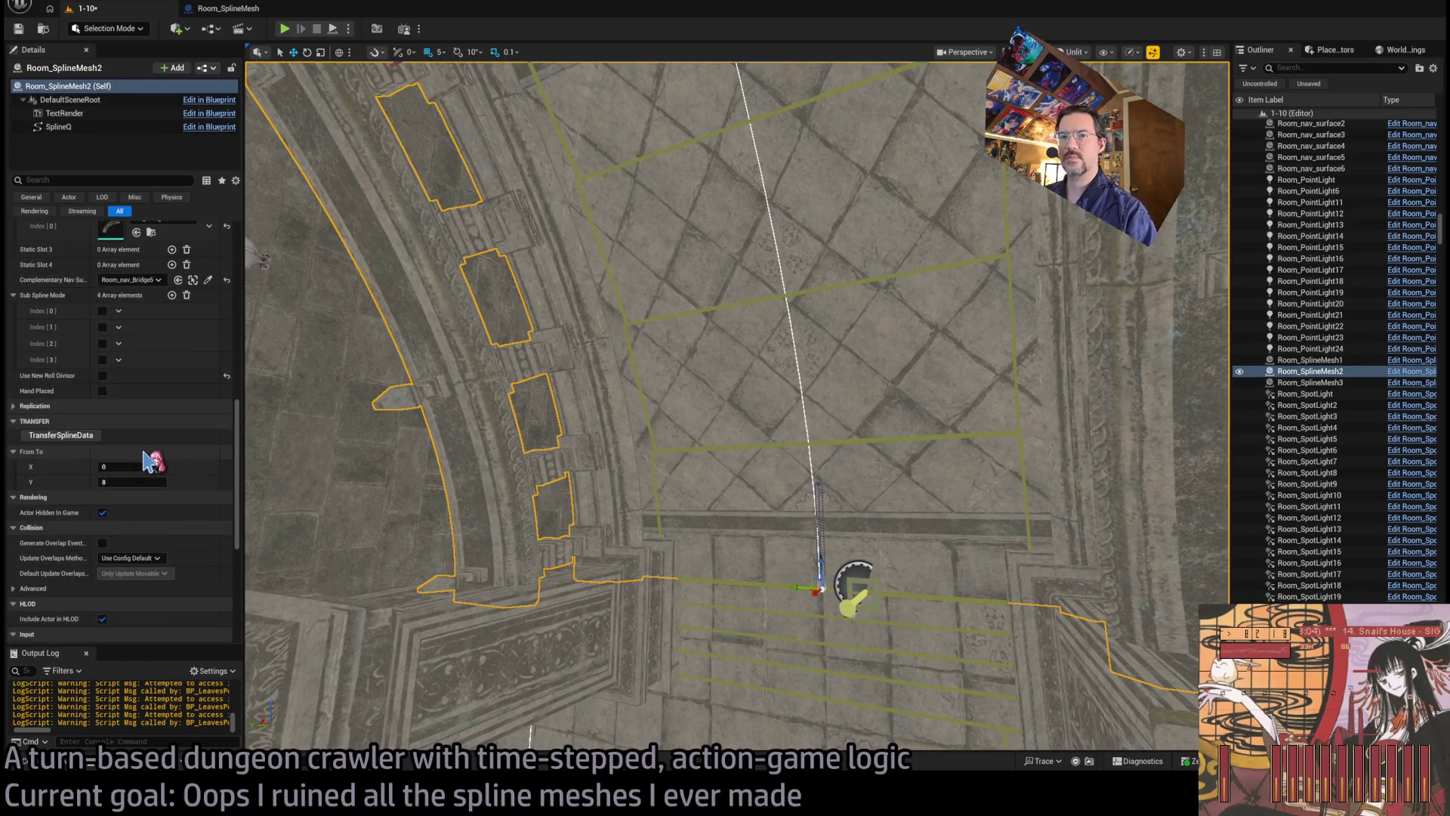
left_click(94, 442)
Step: Check a Room_SplineMesh2 point's tangents (-0.0, 0.000026, 1500.0) around the balcony, then select Room_SplineMesh1
mouse_move(533, 446)
left_mouse_down()
mouse_move(382, 259)
mouse_move(663, 453)
mouse_move(751, 537)
left_mouse_up()
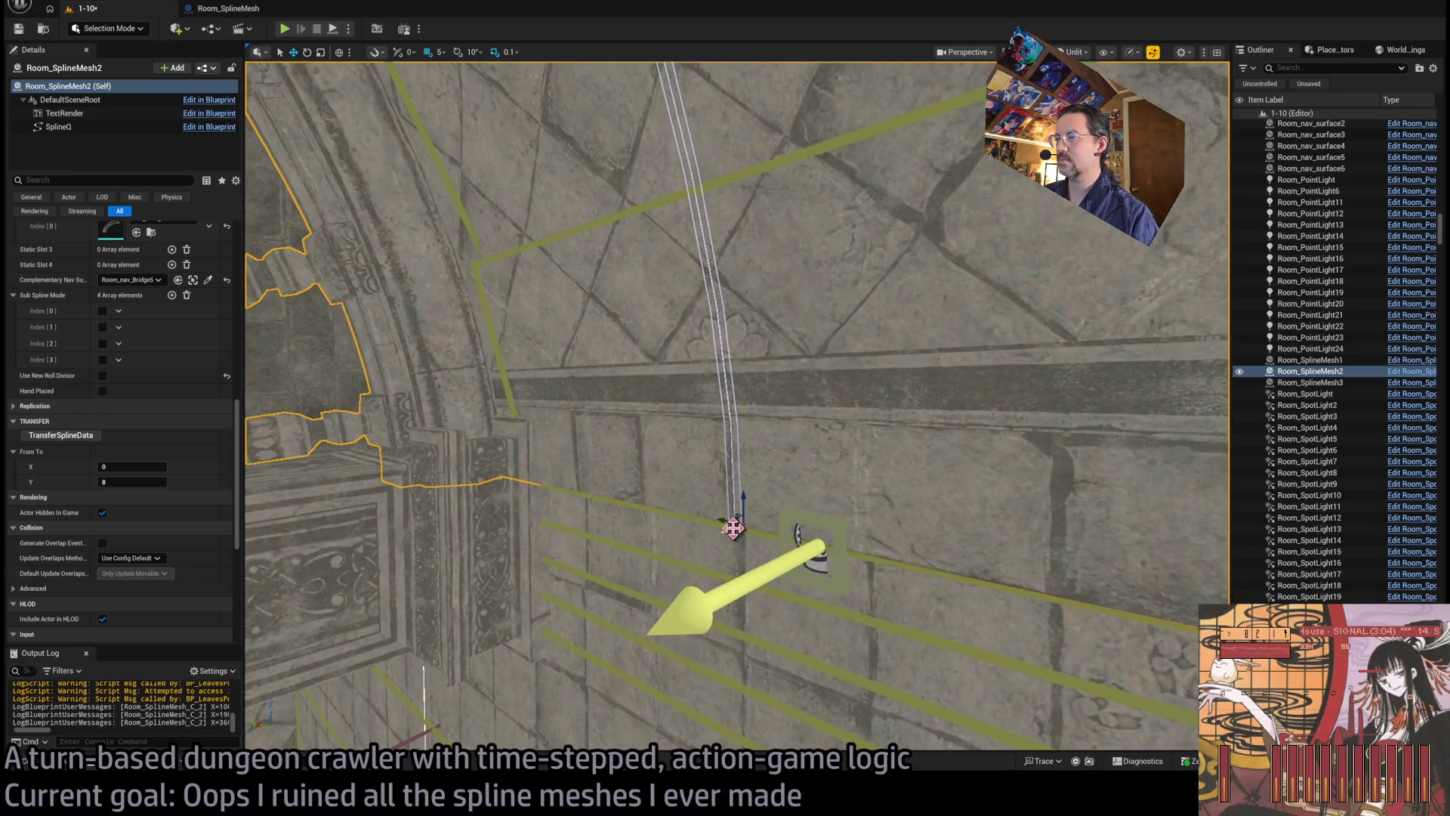
left_click(736, 526)
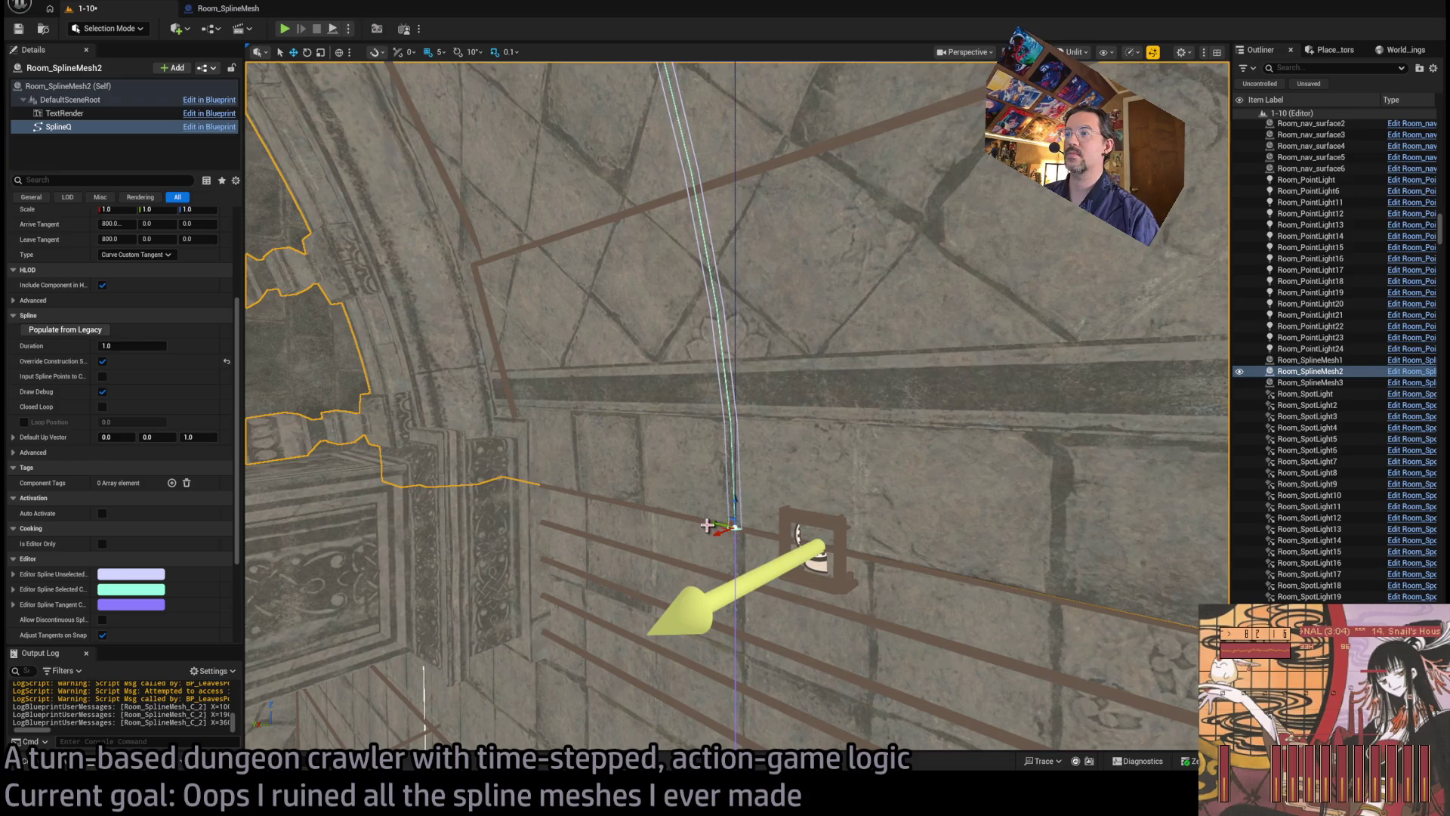
left_click_drag(737, 526, 906, 476)
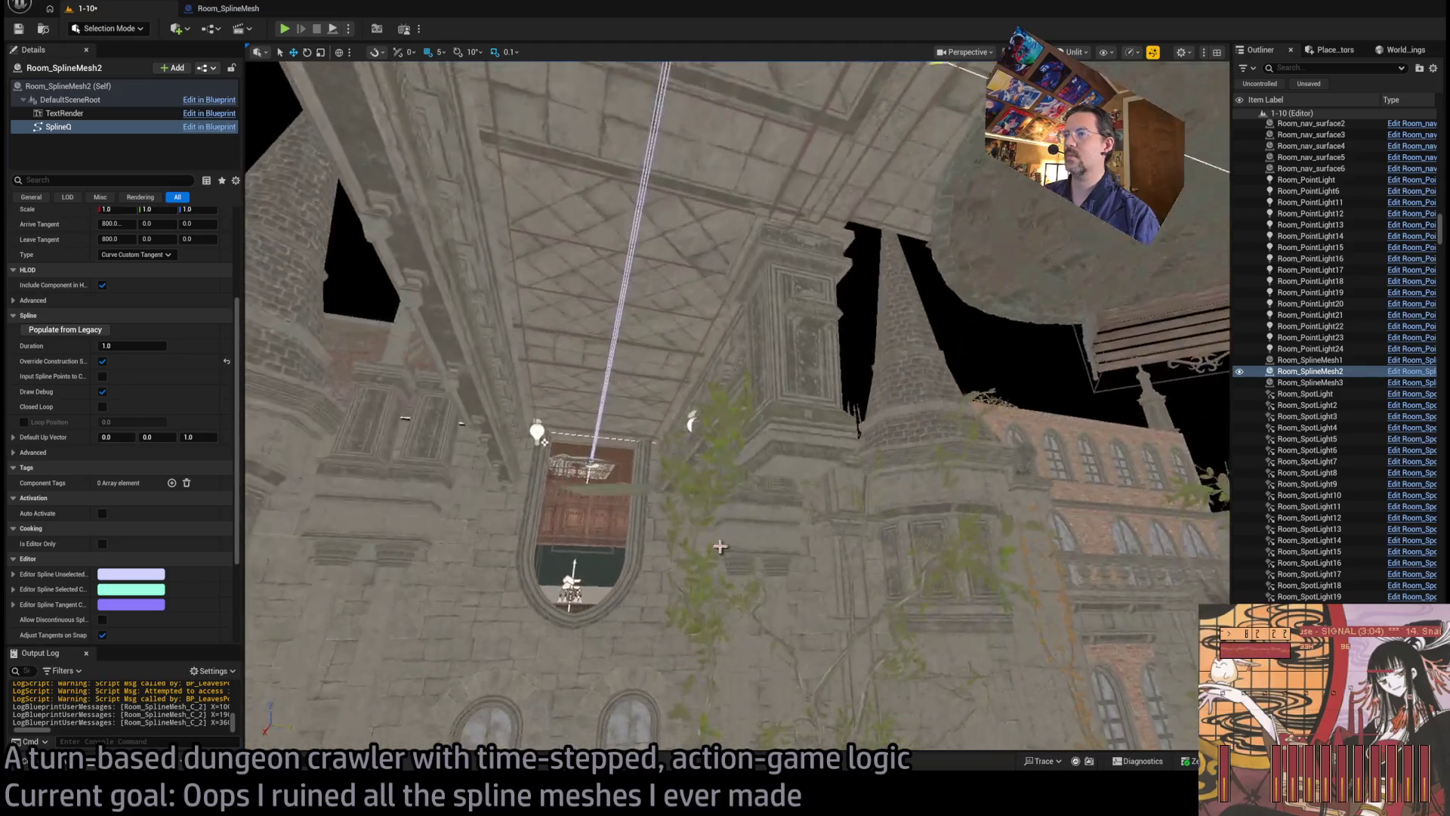
left_click_drag(906, 475, 951, 461)
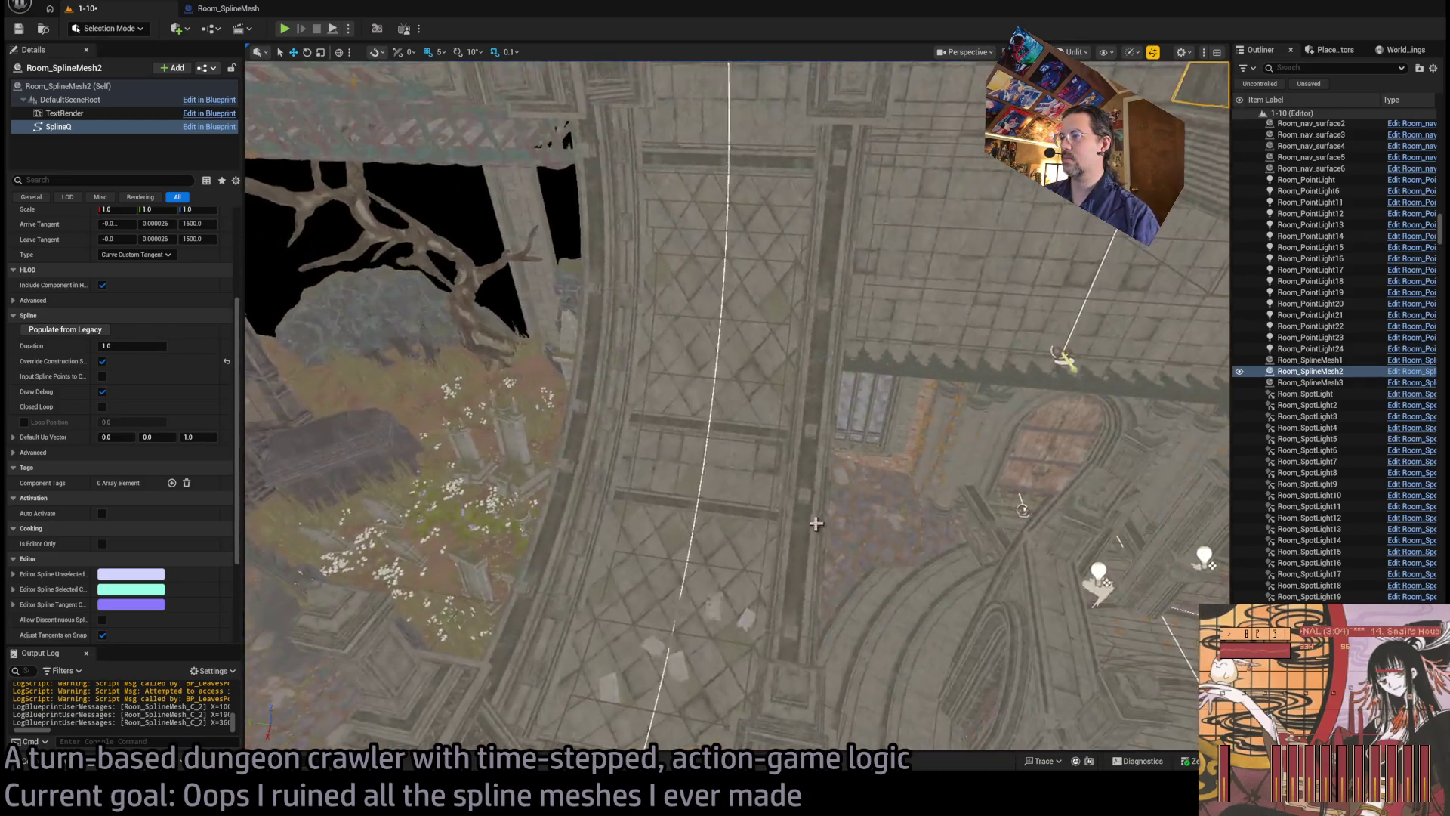
left_click(808, 446)
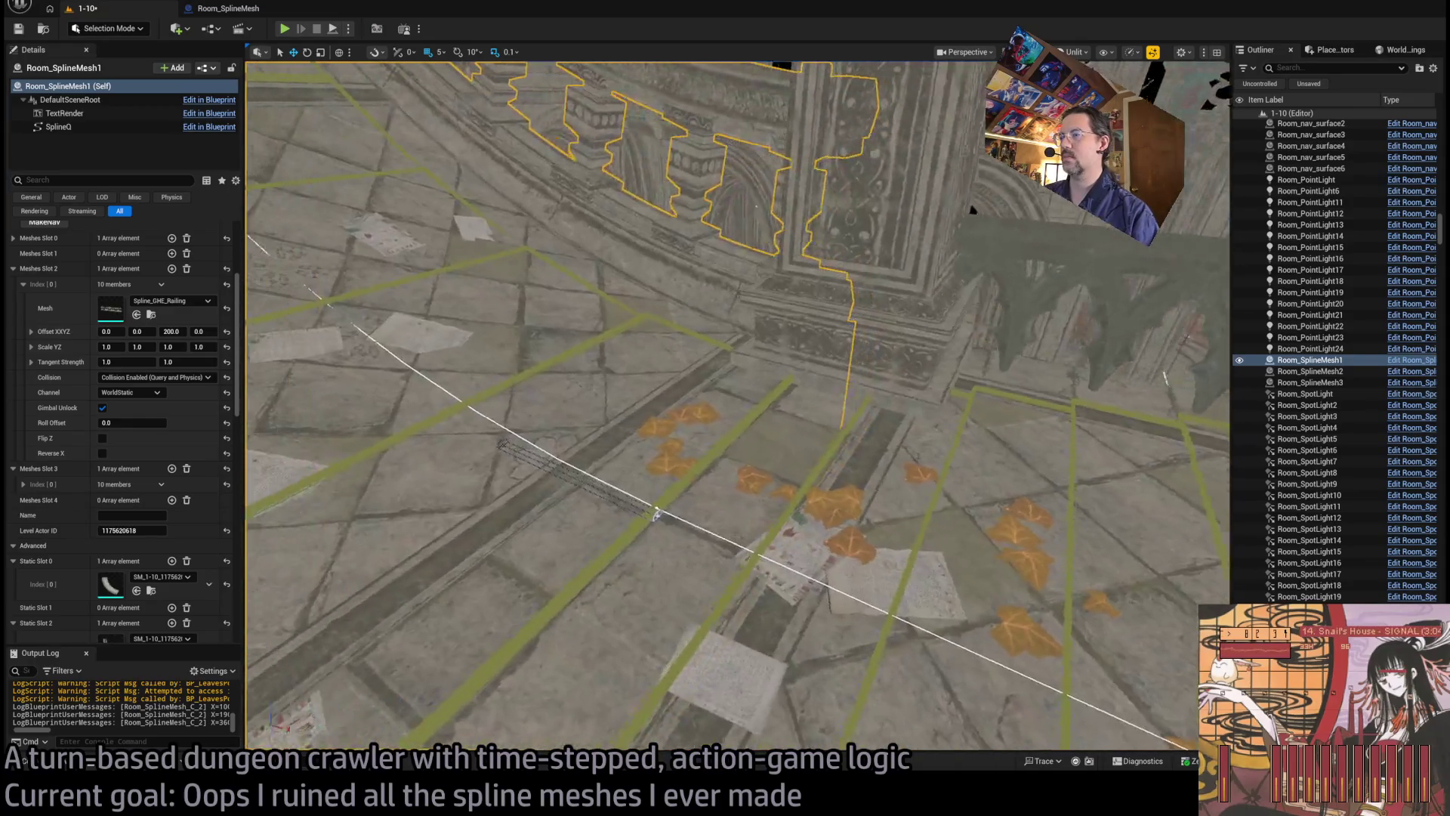
Step: Select the Room_nav_Bridge2 walkway, then reselect the Room_SplineMesh1 railing
left_click_drag(728, 429, 706, 431)
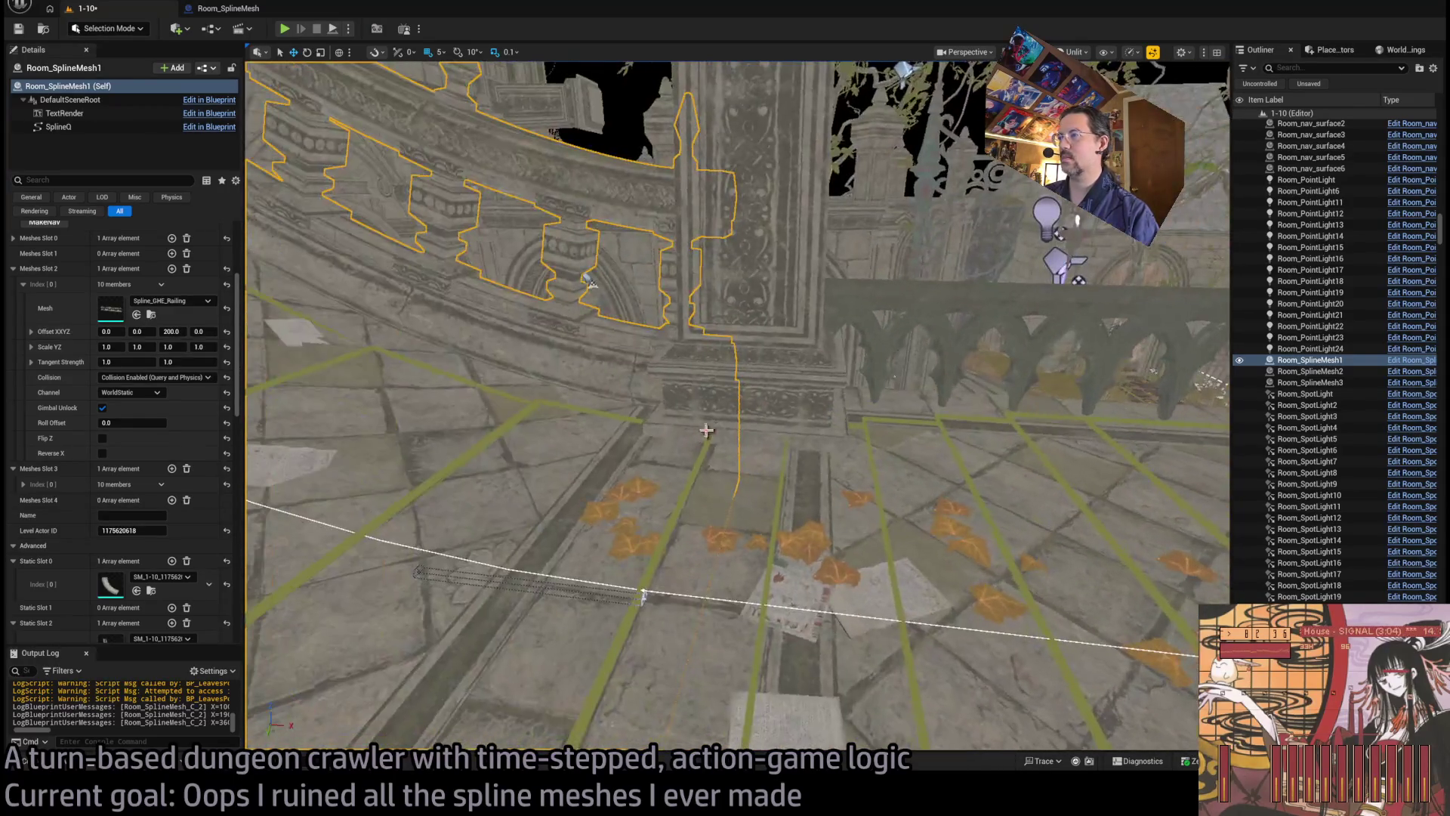
left_click(706, 451)
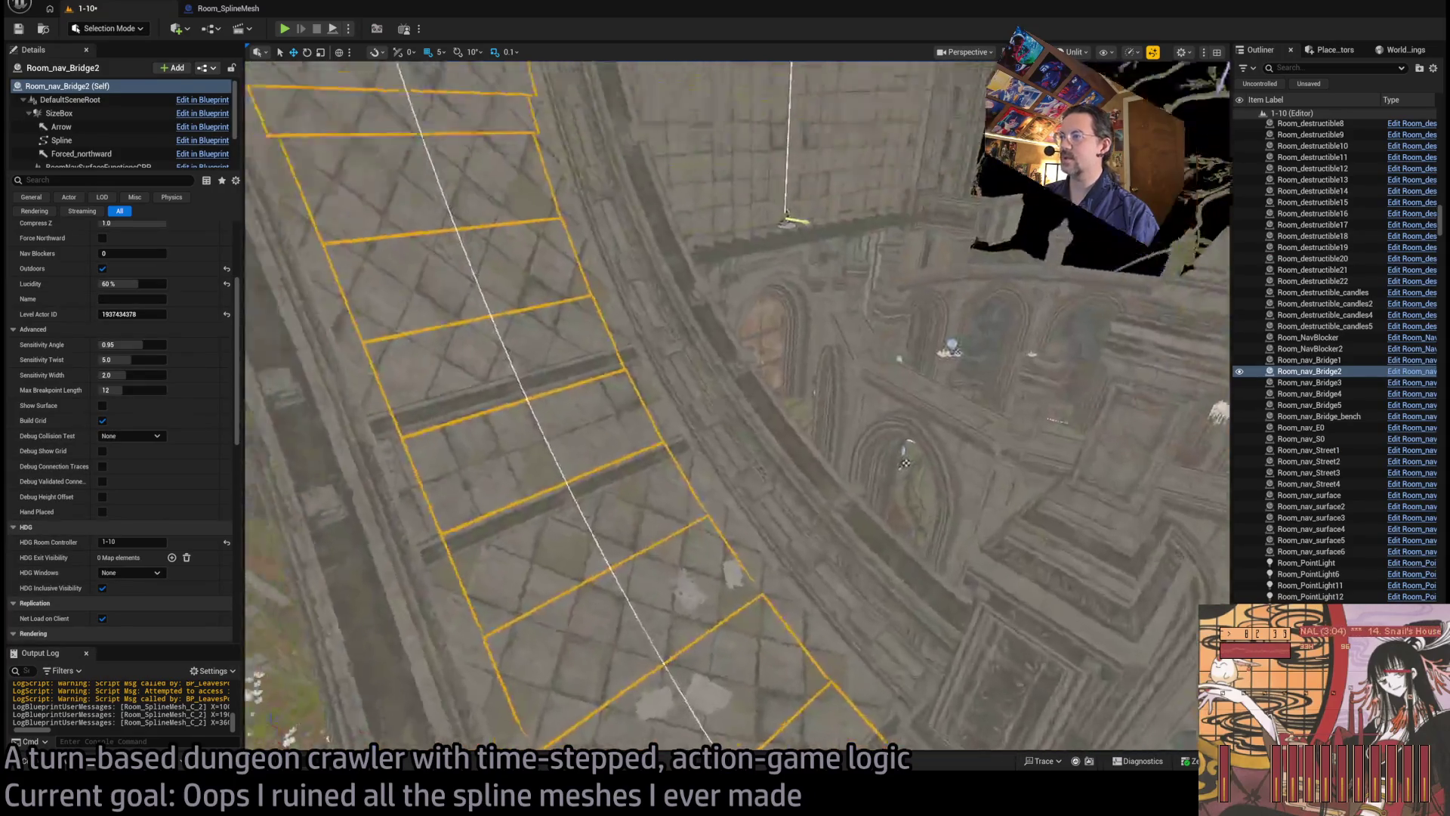
left_click_drag(905, 463, 802, 445)
left_click(802, 444)
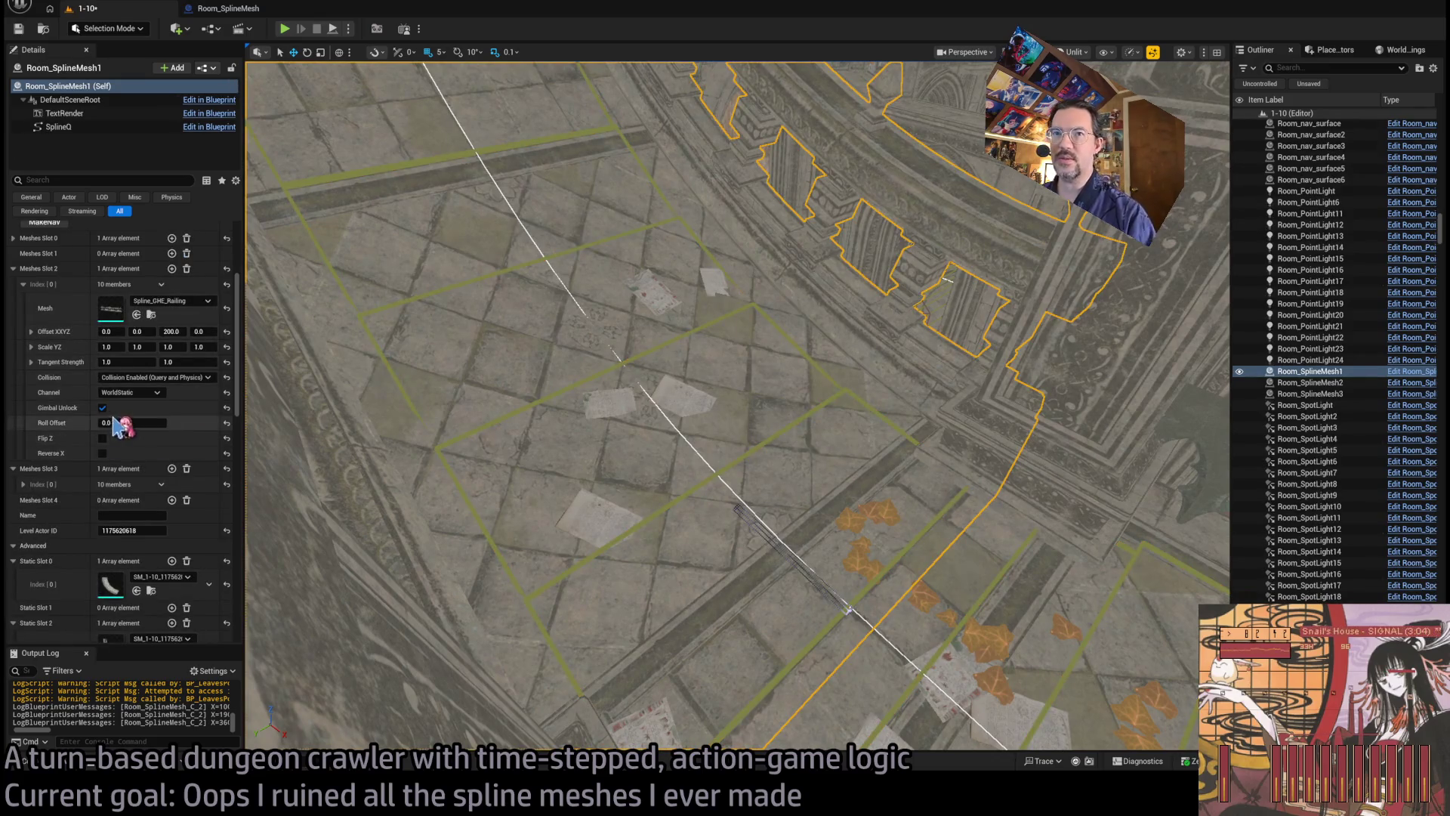
scroll(119, 417, "down", 2)
scroll(119, 413, "up", 2)
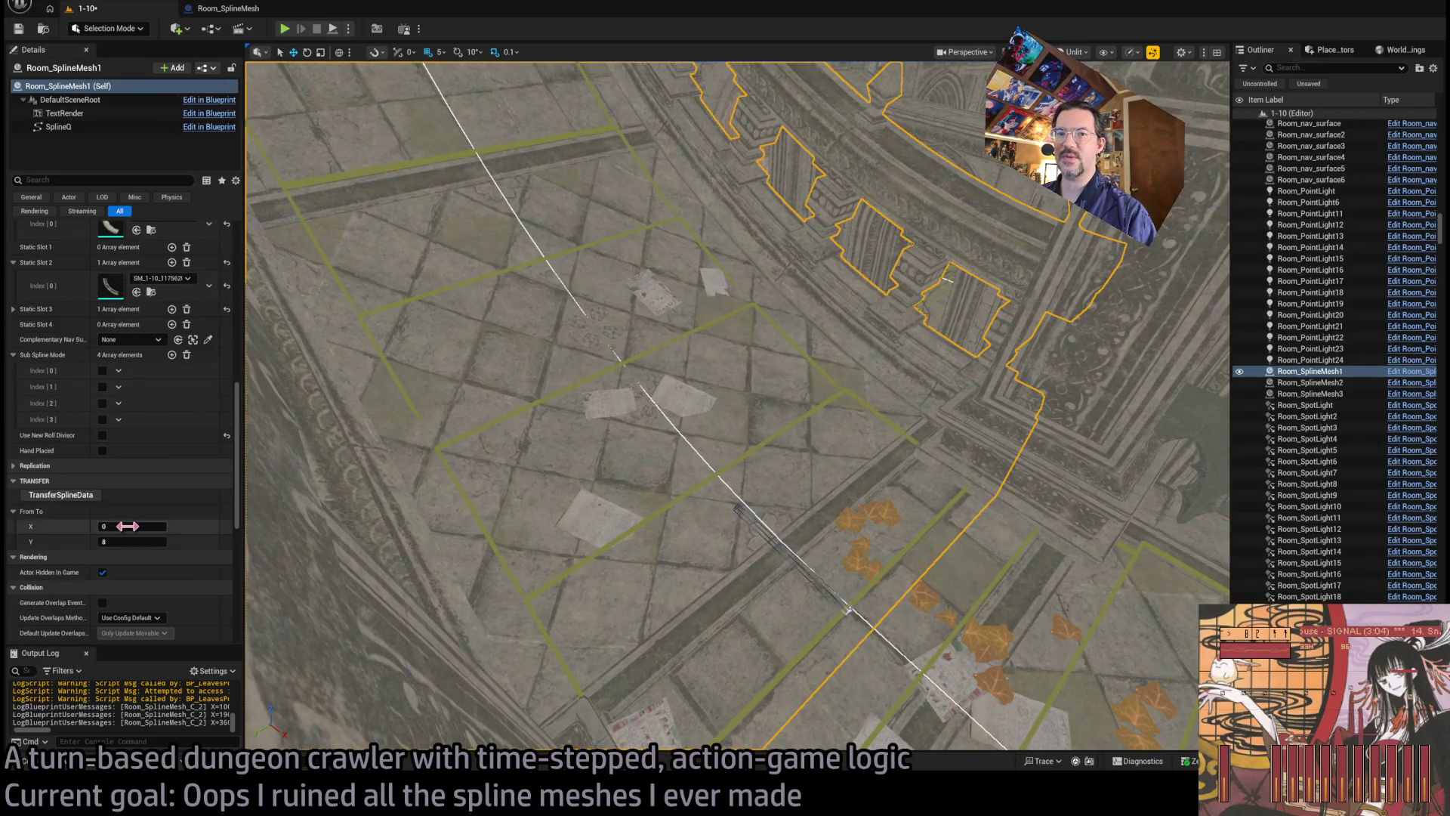
Step: Set the From To range to 1 and 2 and transfer the bridge spline data into the railing
type("1")
key("Tab")
type("2")
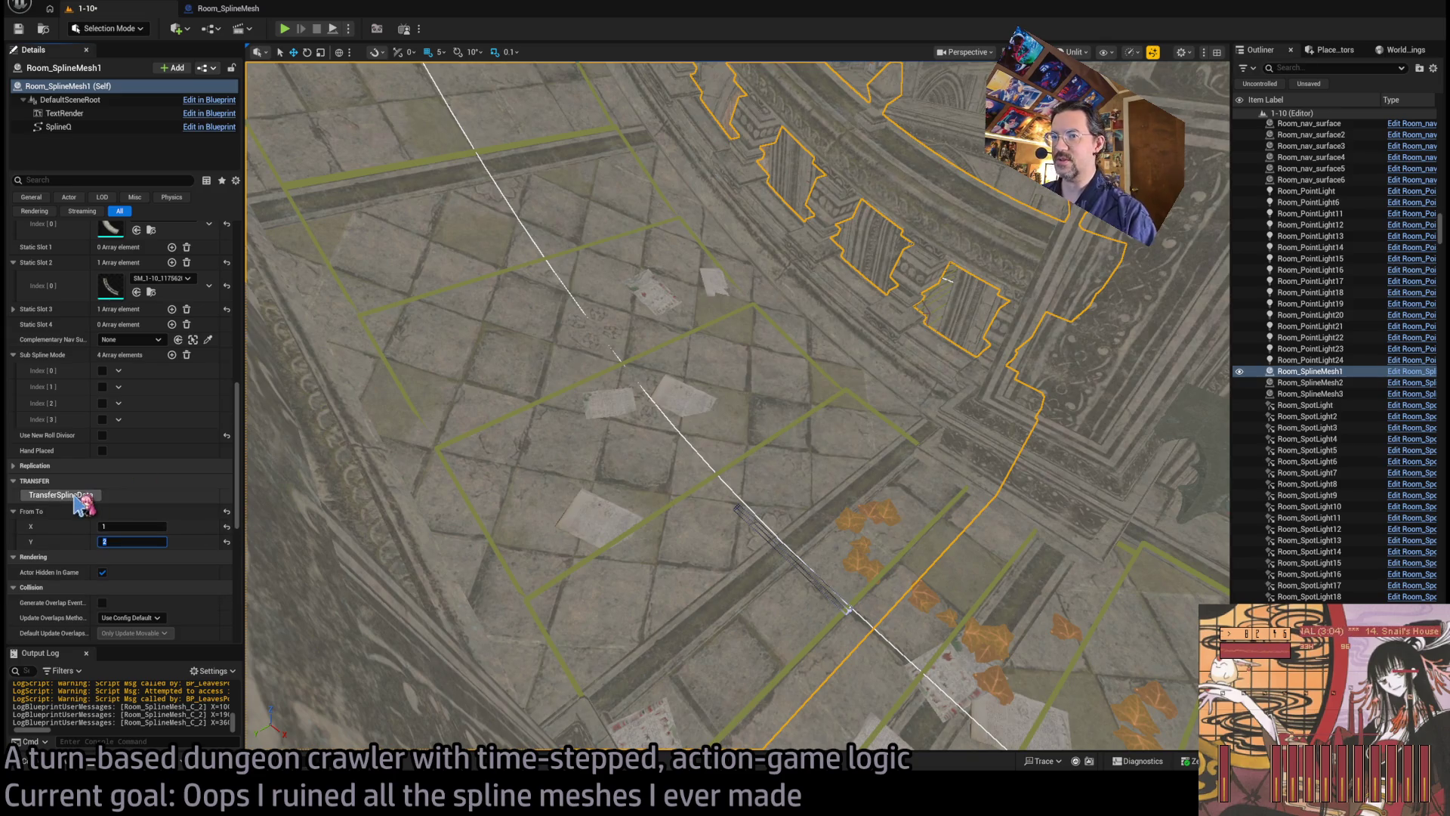
left_click(78, 496)
left_click(736, 507)
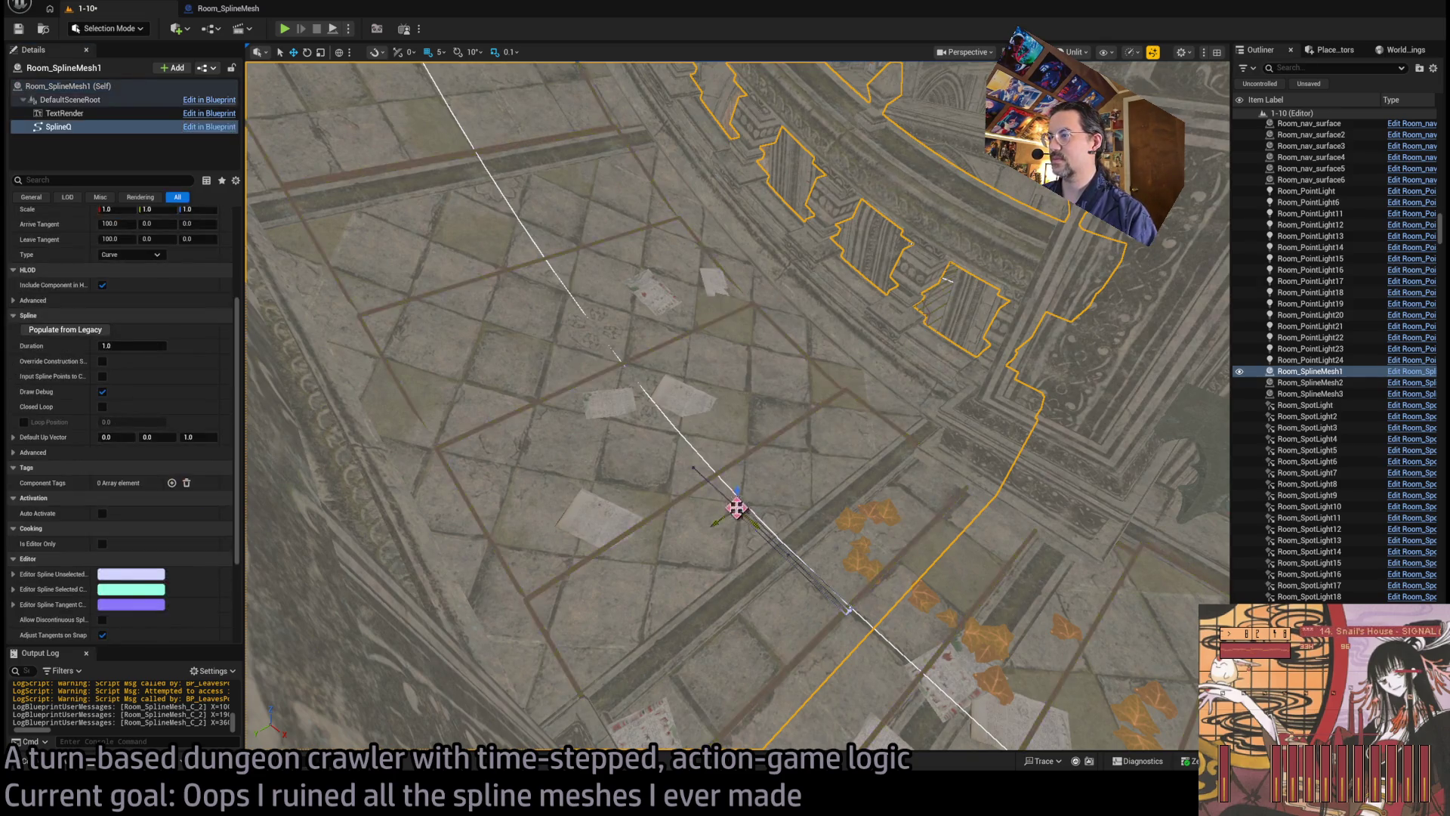
left_click(68, 85)
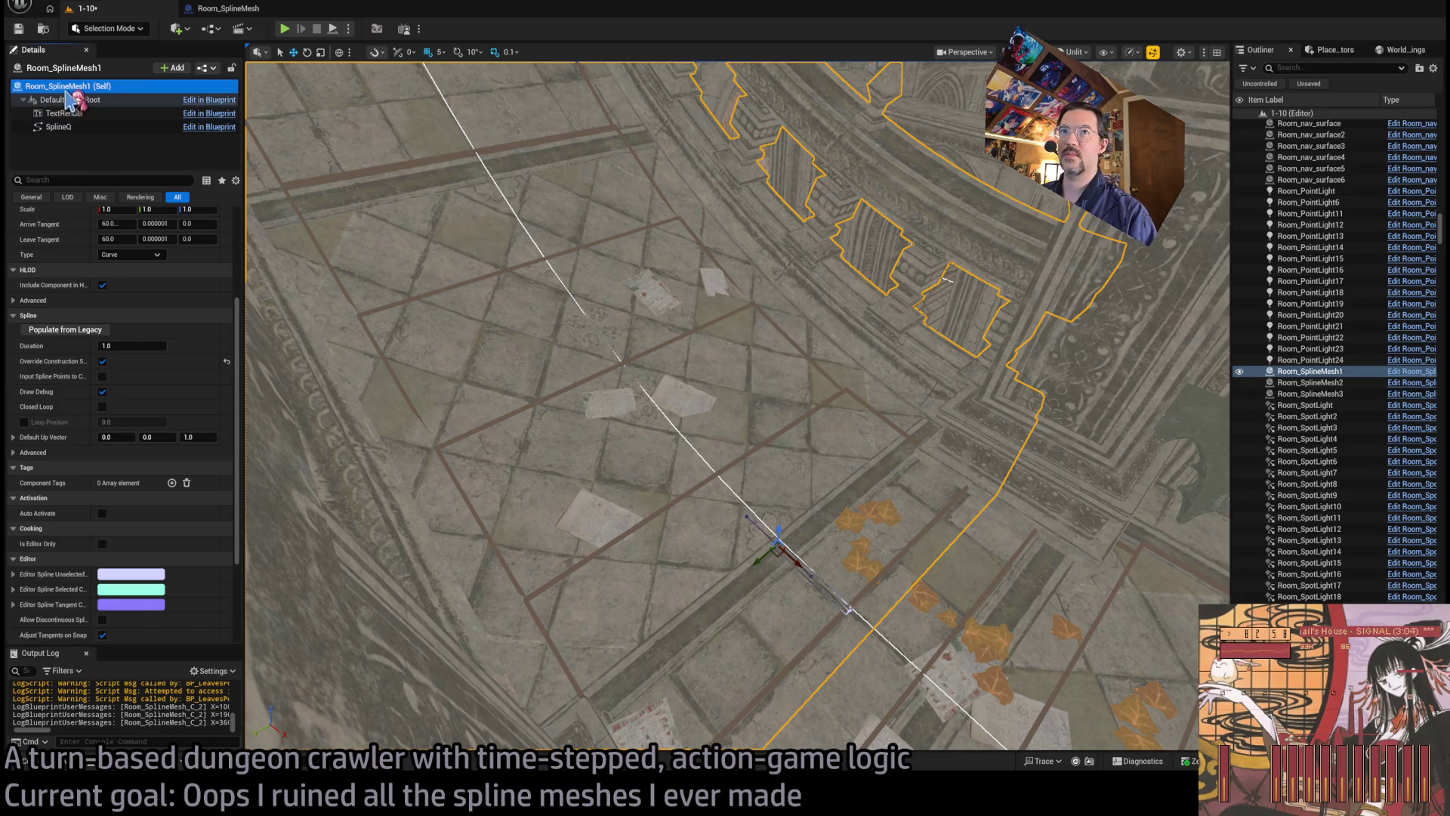
scroll(105, 502, "down", 10)
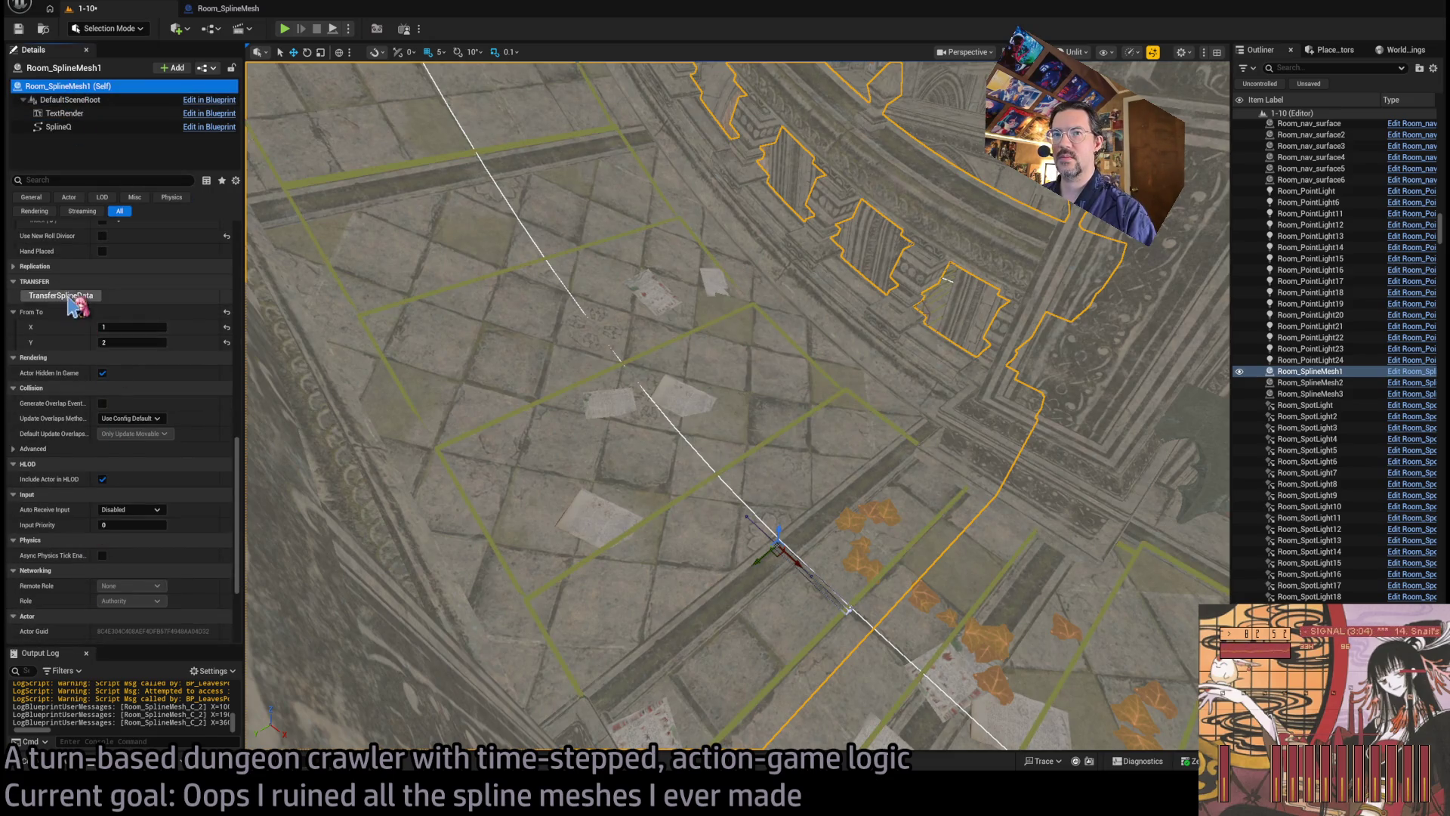
left_click(72, 302)
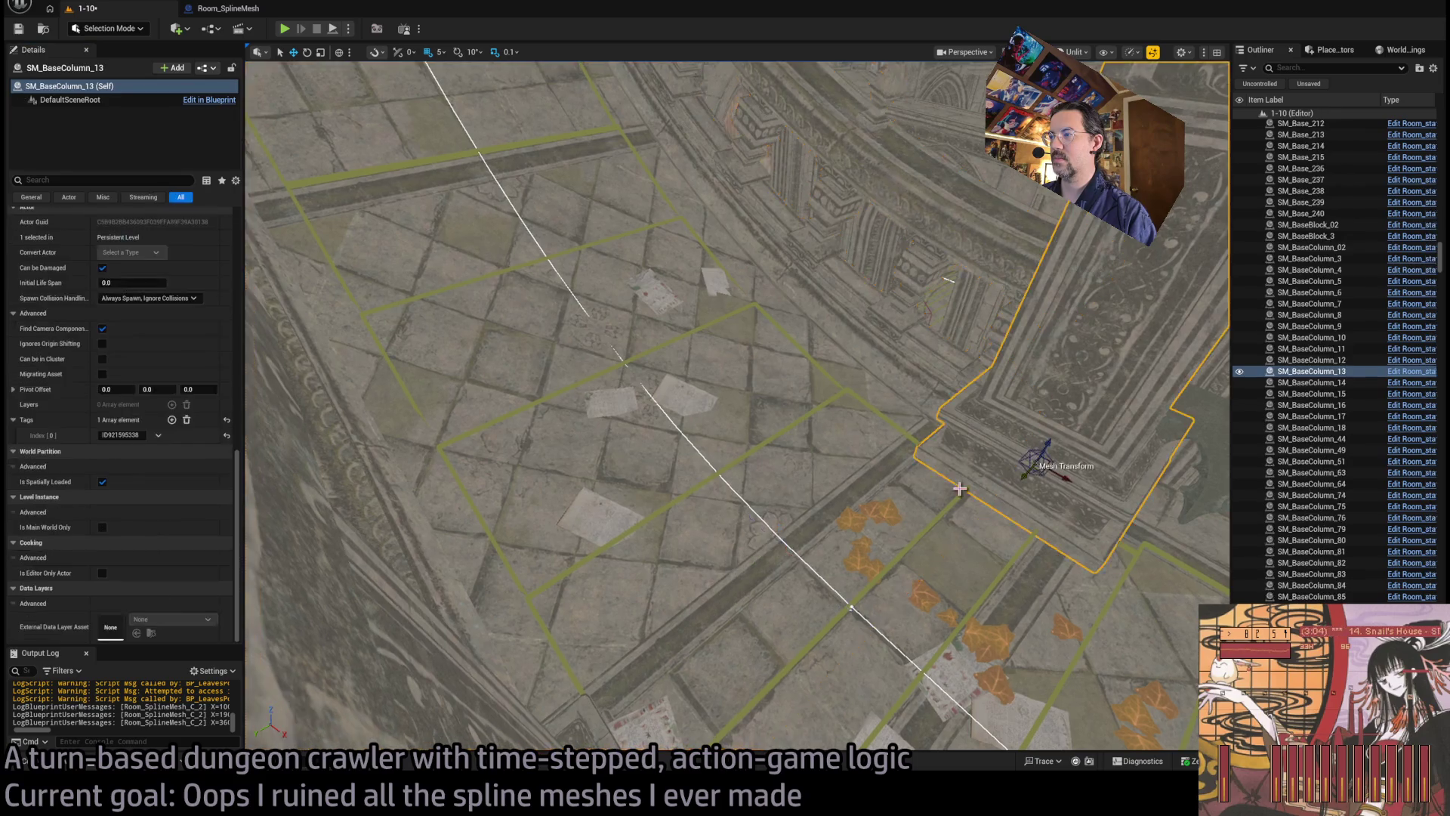
left_click(89, 384)
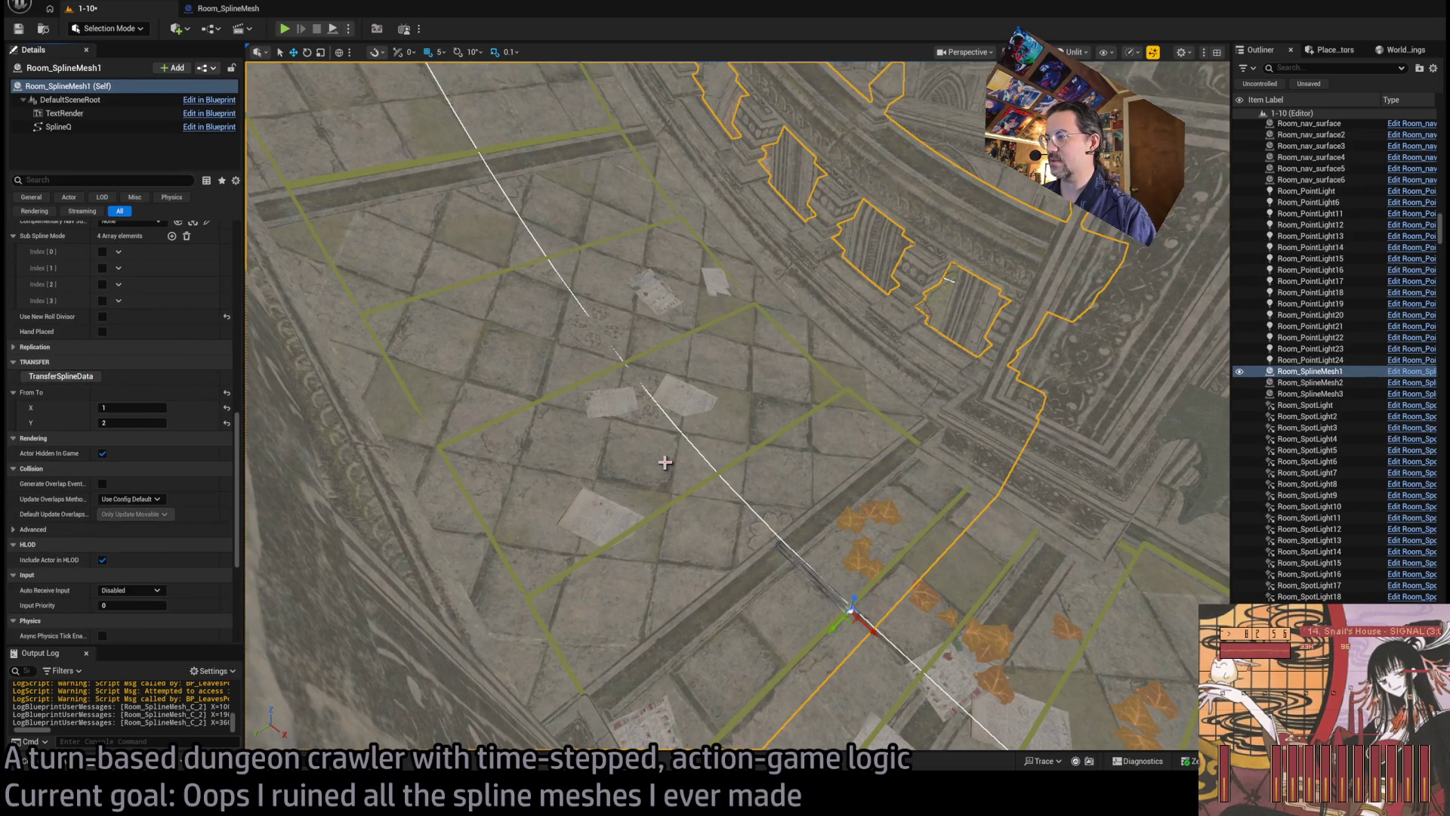
scroll(172, 453, "up", 5)
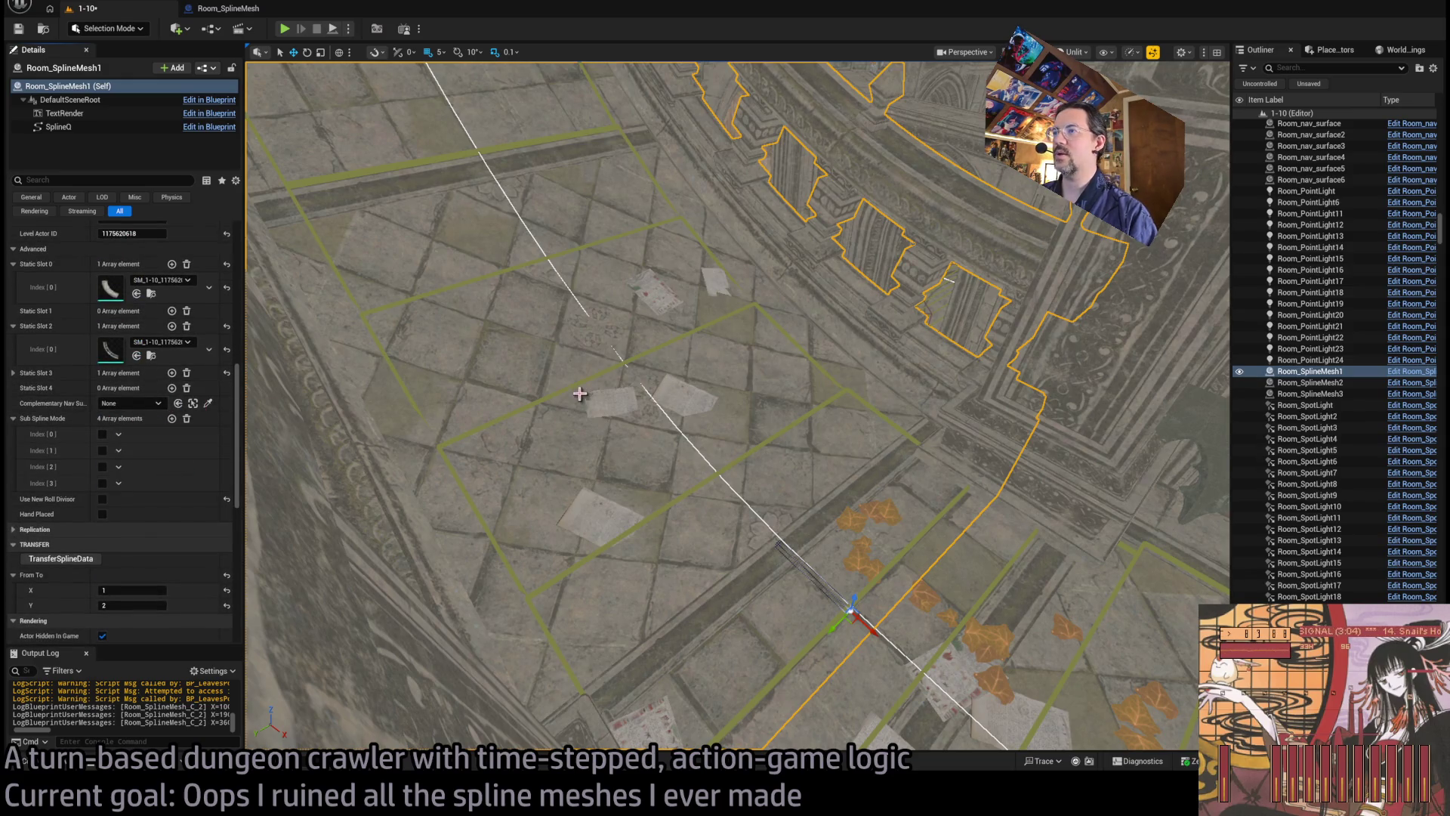
Step: Set the railing's Complementary Nav Surface to Room_nav_Bridge2 using the eyedropper
left_click(207, 403)
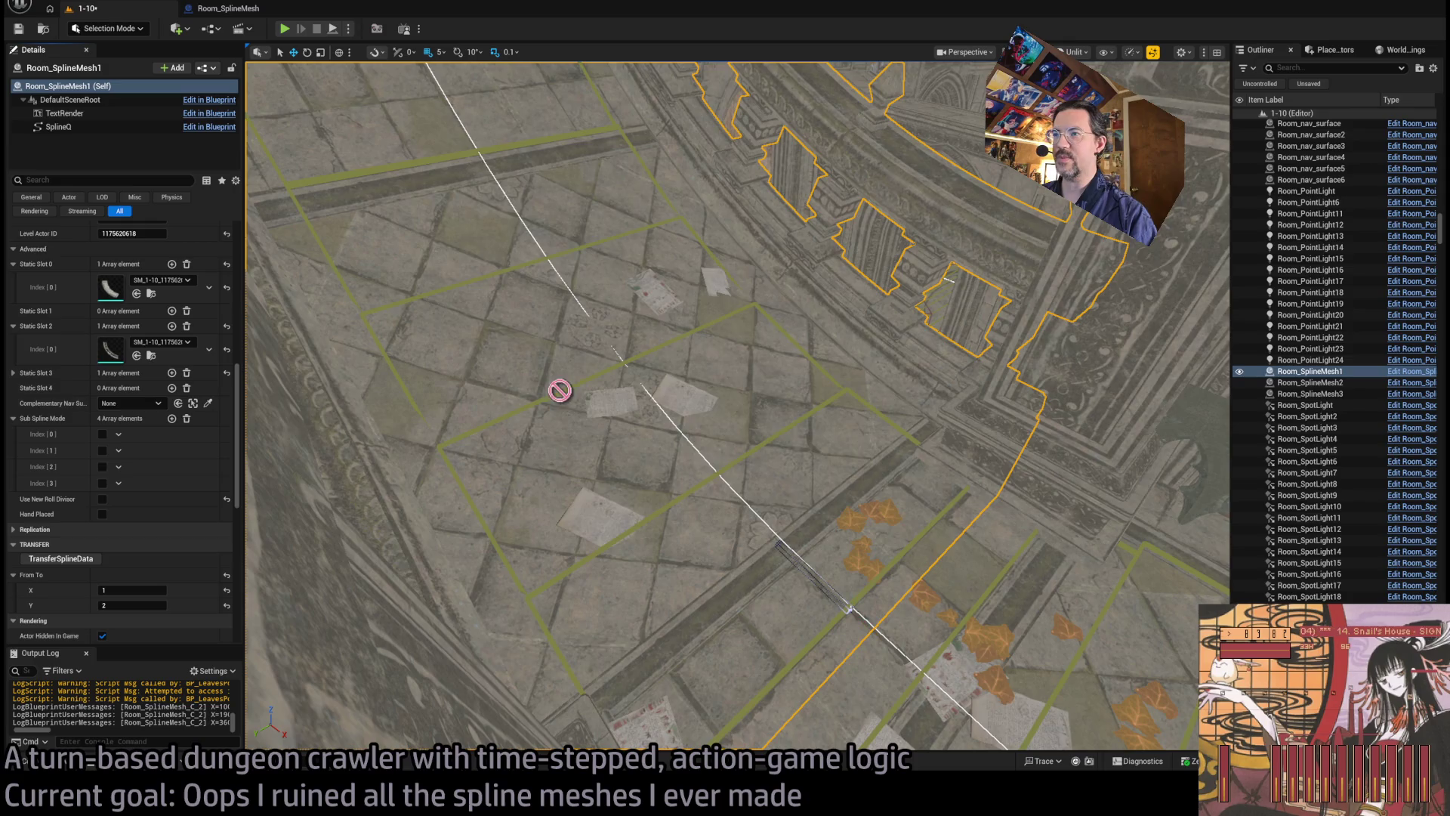
left_click(562, 388)
scroll(116, 566, "down", 3)
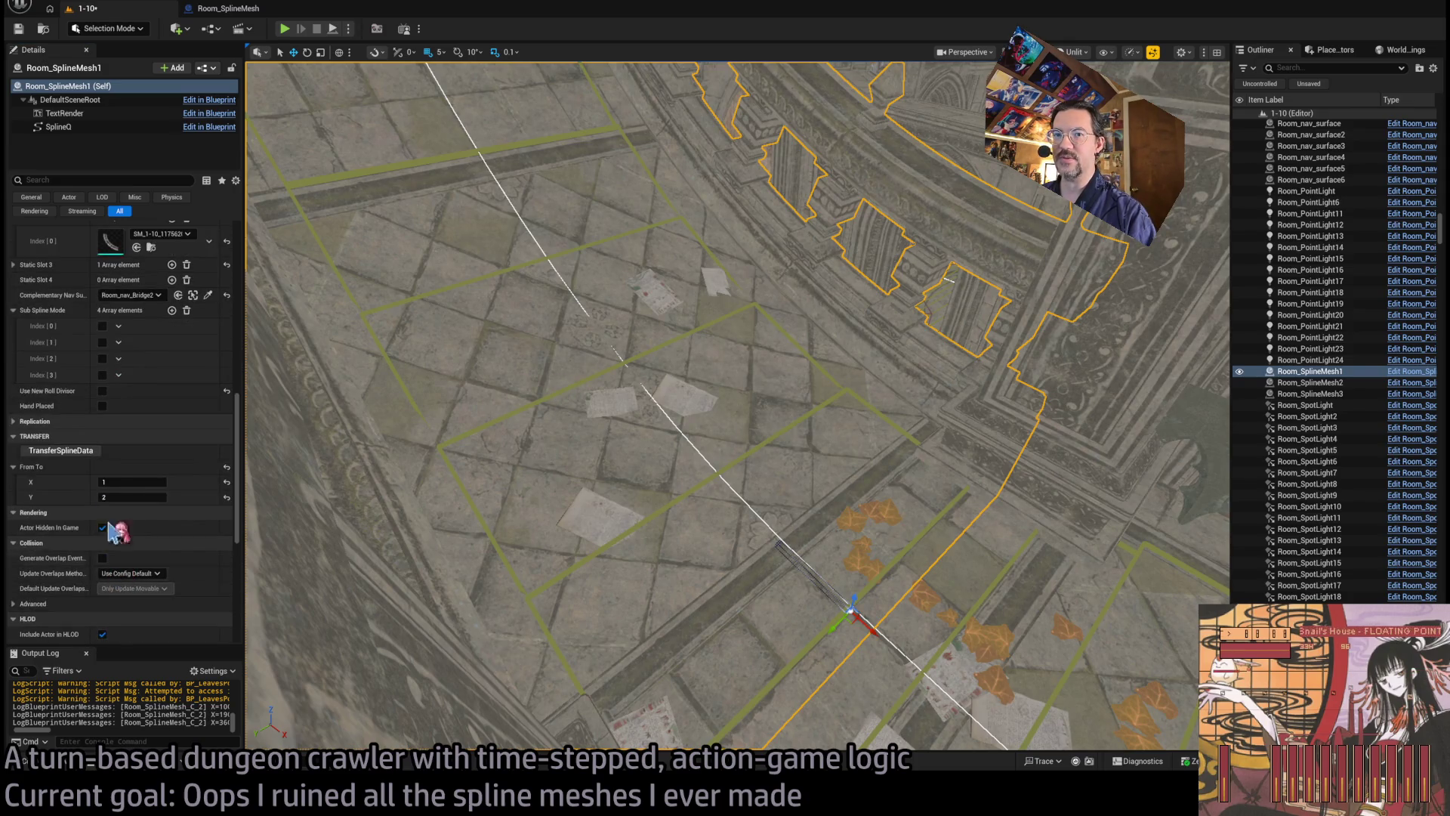
Step: Run the spline data transfer again and look along the railing spline
left_click(85, 451)
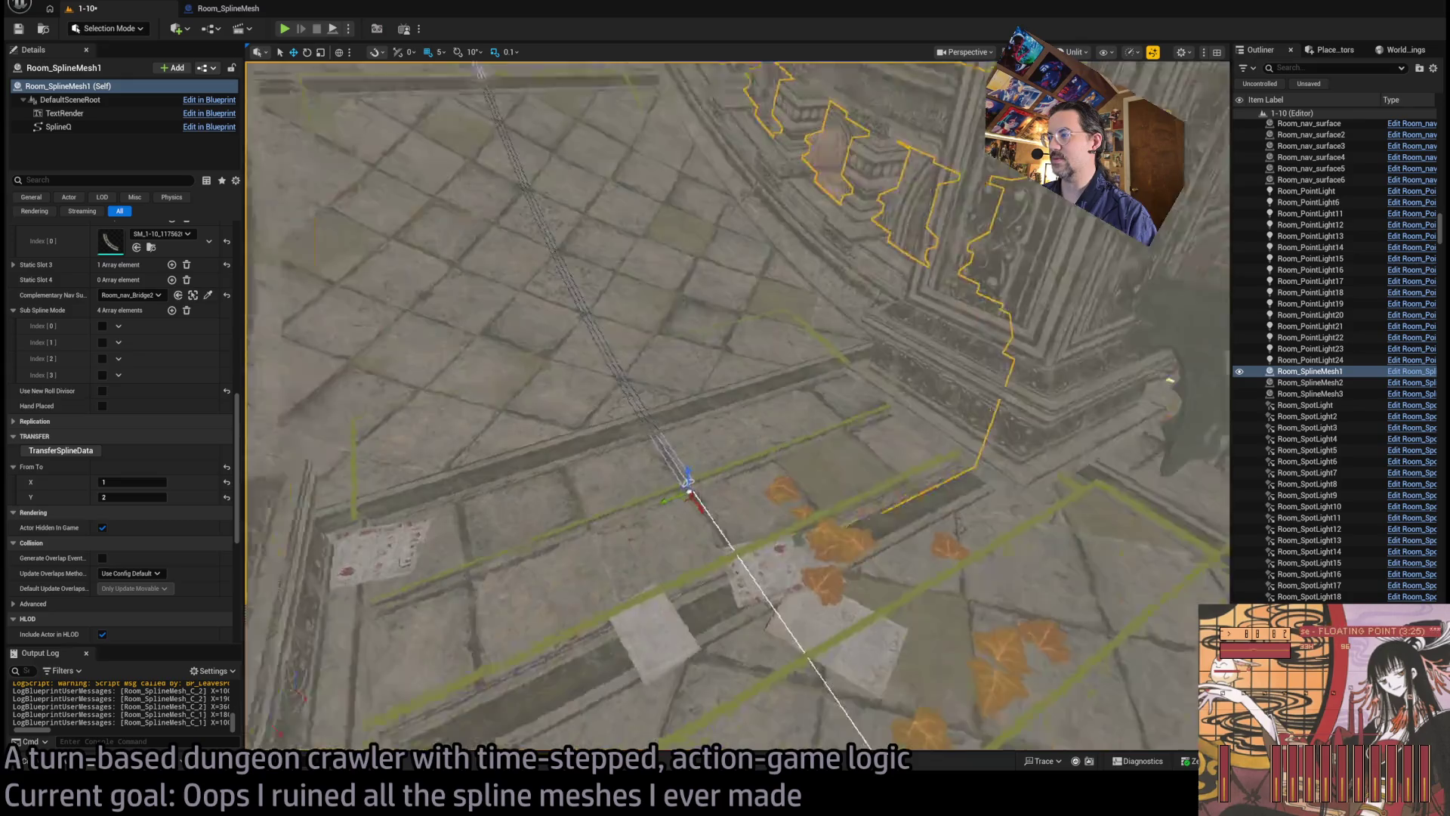
left_click(770, 501)
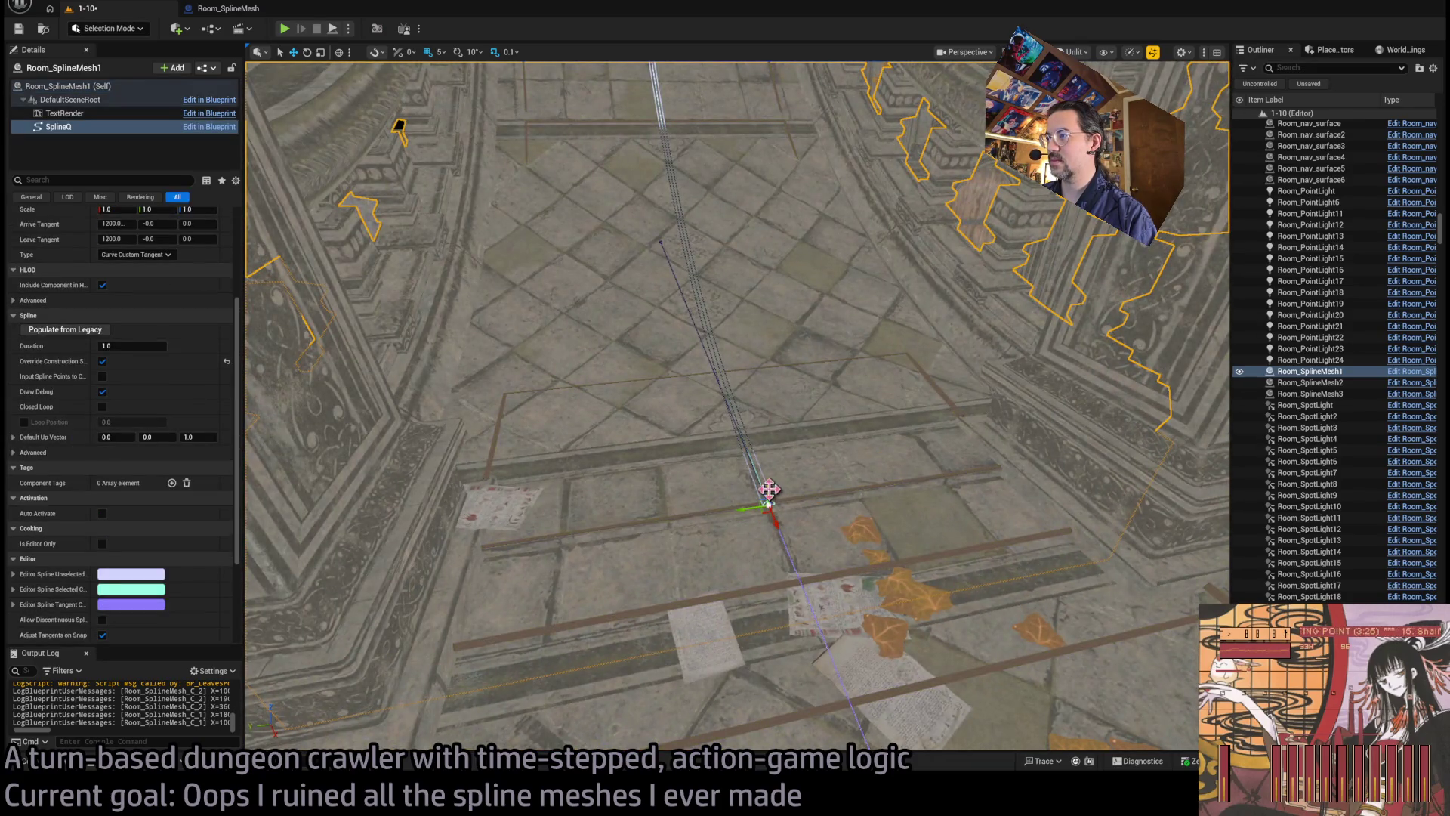
mouse_move(767, 502)
left_mouse_down()
mouse_move(740, 483)
mouse_move(718, 528)
mouse_move(835, 468)
mouse_move(775, 391)
left_mouse_up()
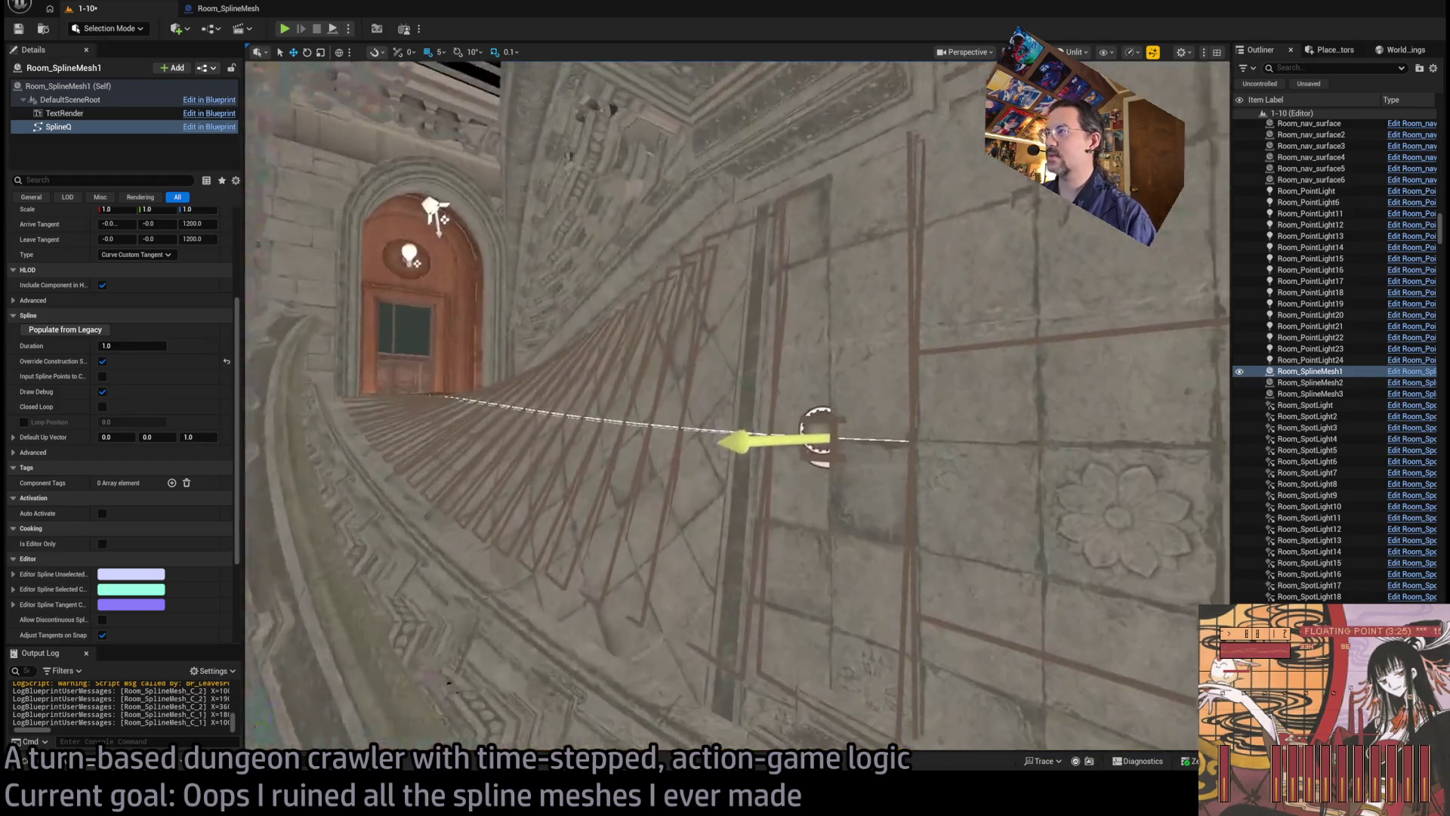
Step: Select Room_SplineMesh3 and orbit to see how its railing runs over the walkway
left_click(727, 420)
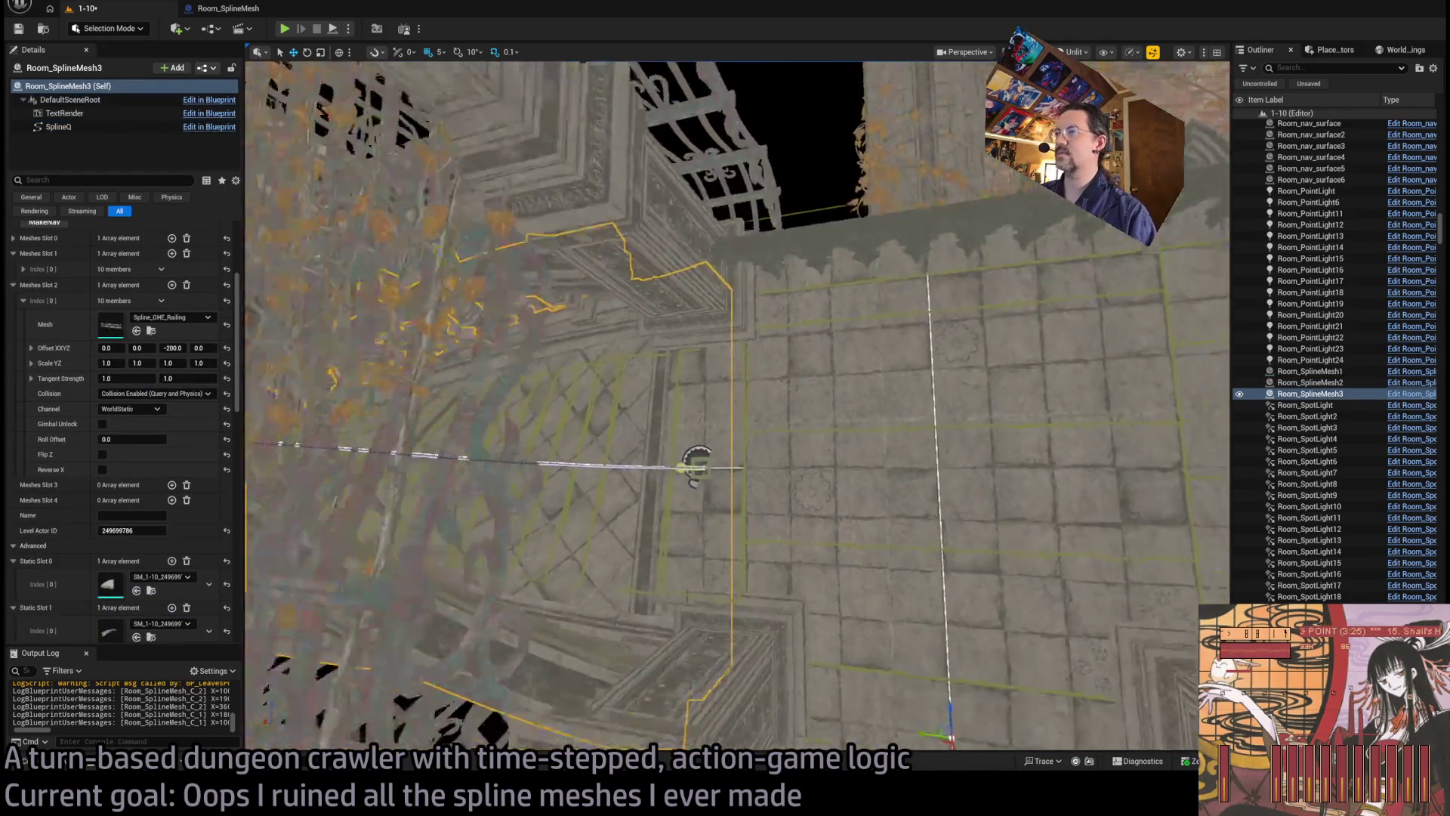
left_click_drag(748, 383, 724, 366)
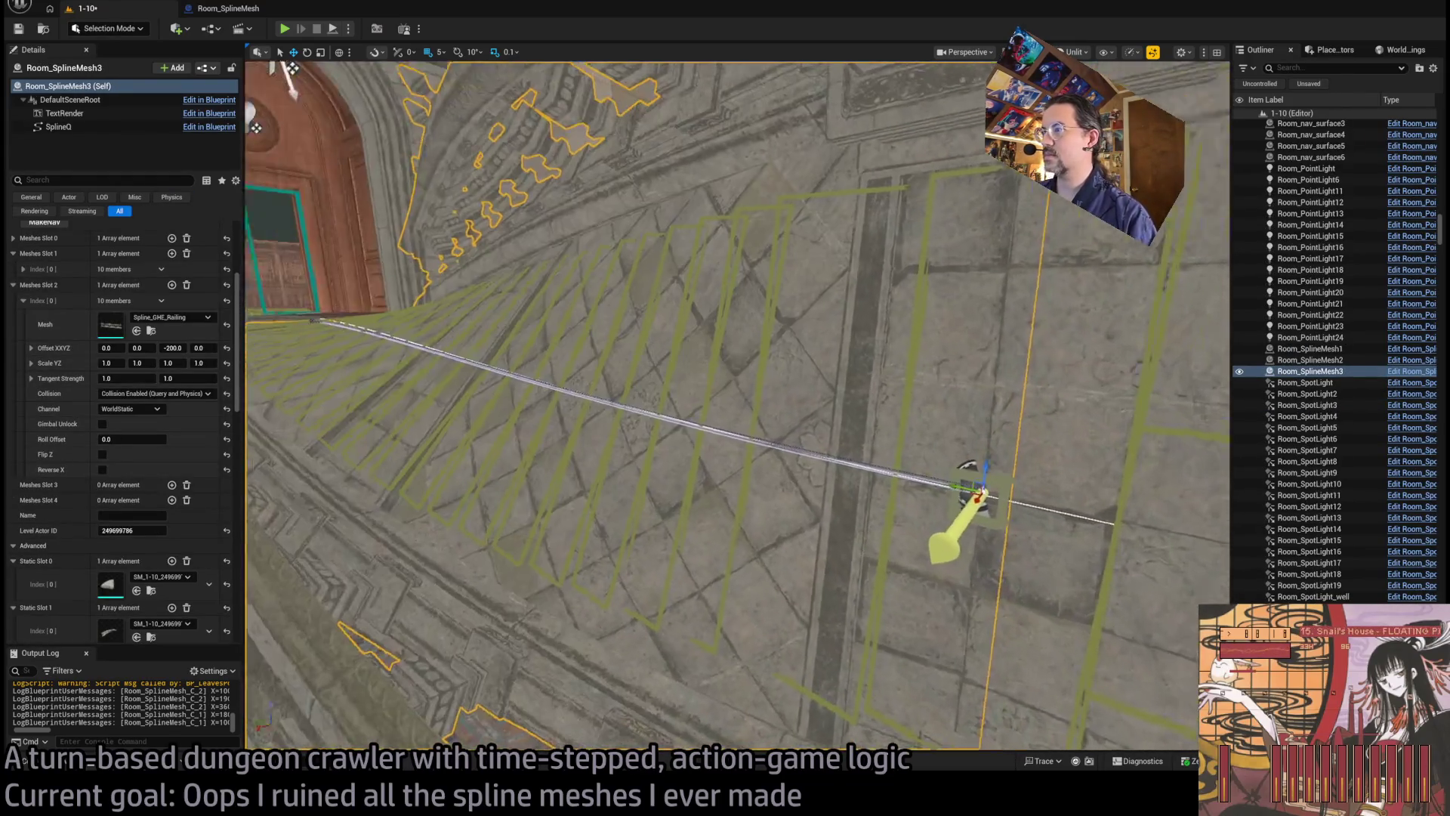
mouse_move(576, 424)
left_mouse_down()
mouse_move(499, 287)
mouse_move(453, 242)
mouse_move(574, 419)
mouse_move(571, 453)
left_mouse_up()
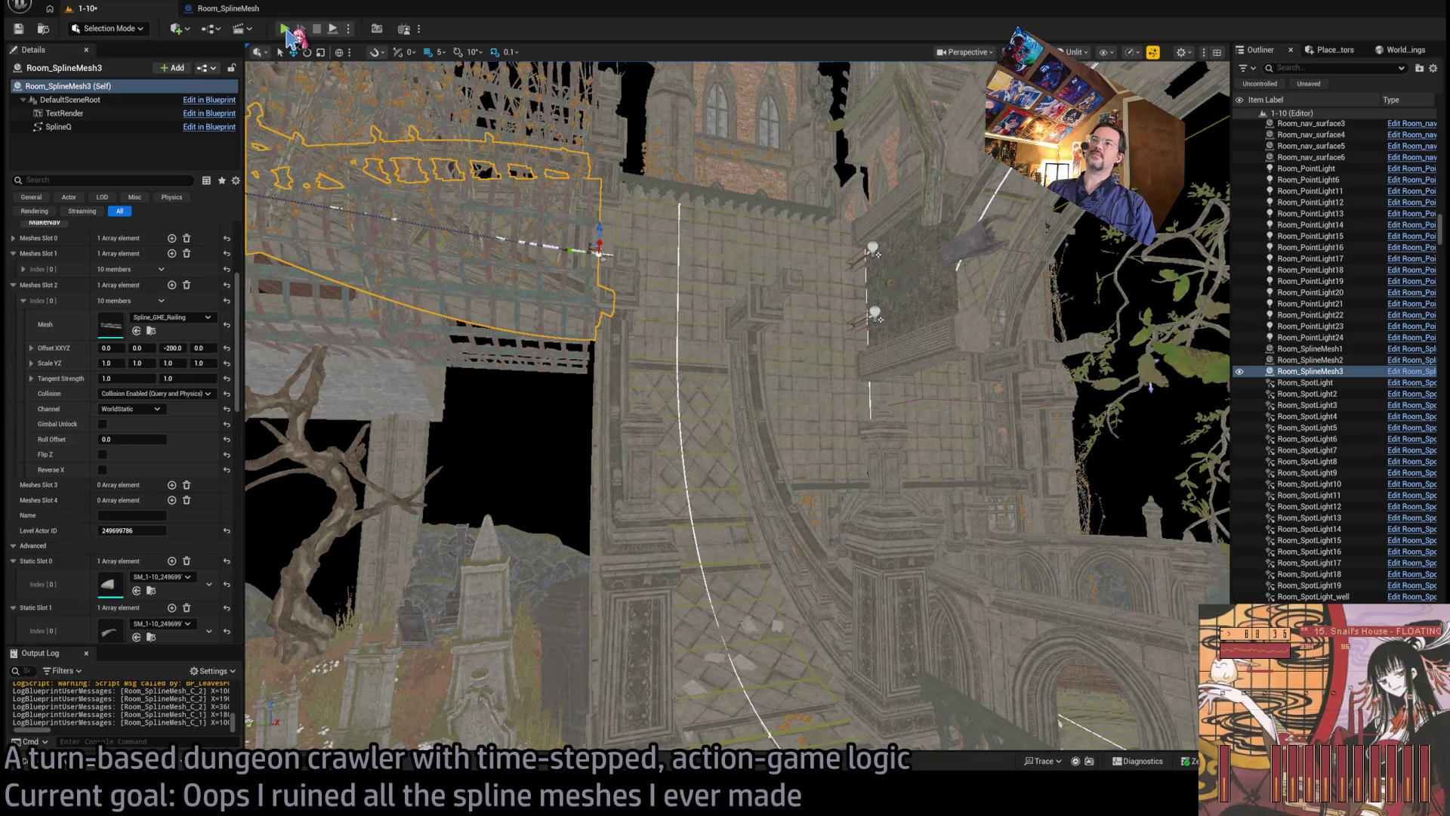
Step: Save the level, start Play In Editor, and play the first turn forward
key("ctrl+s")
key("alt+p")
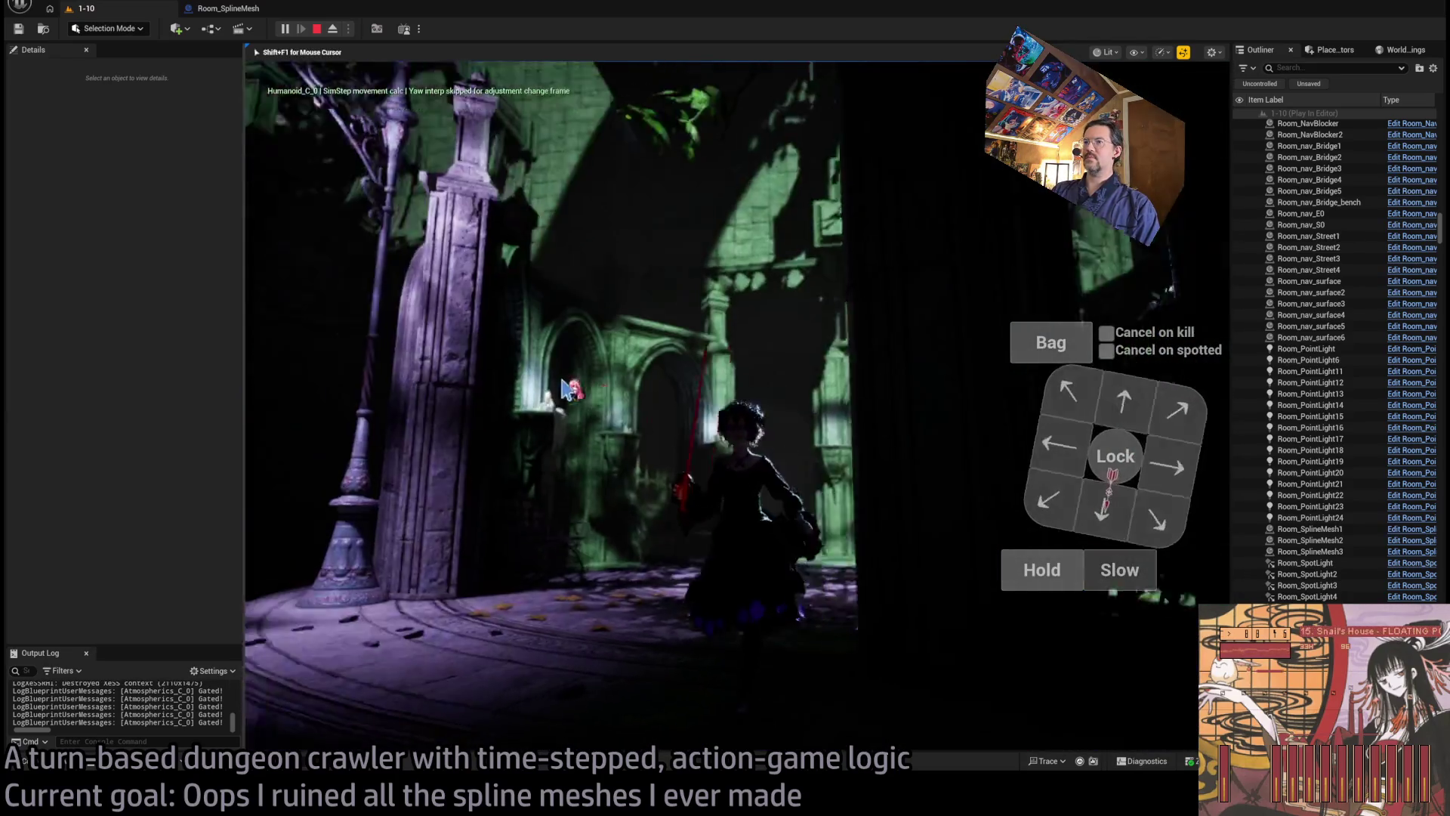
left_click(1063, 446)
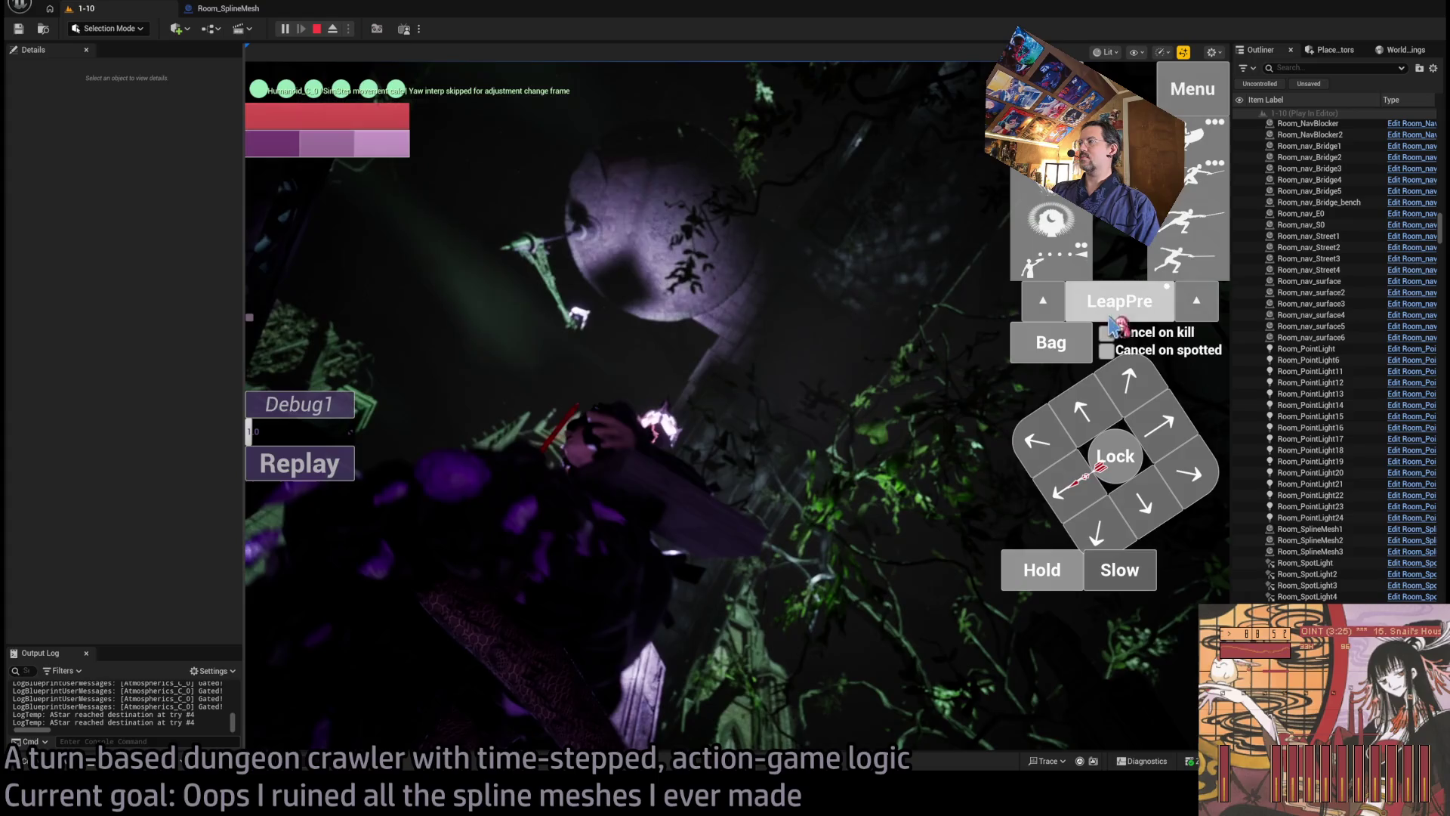
Step: Rotate the camera around the character, then play the turn down the steps
left_click(634, 229)
left_click(817, 361)
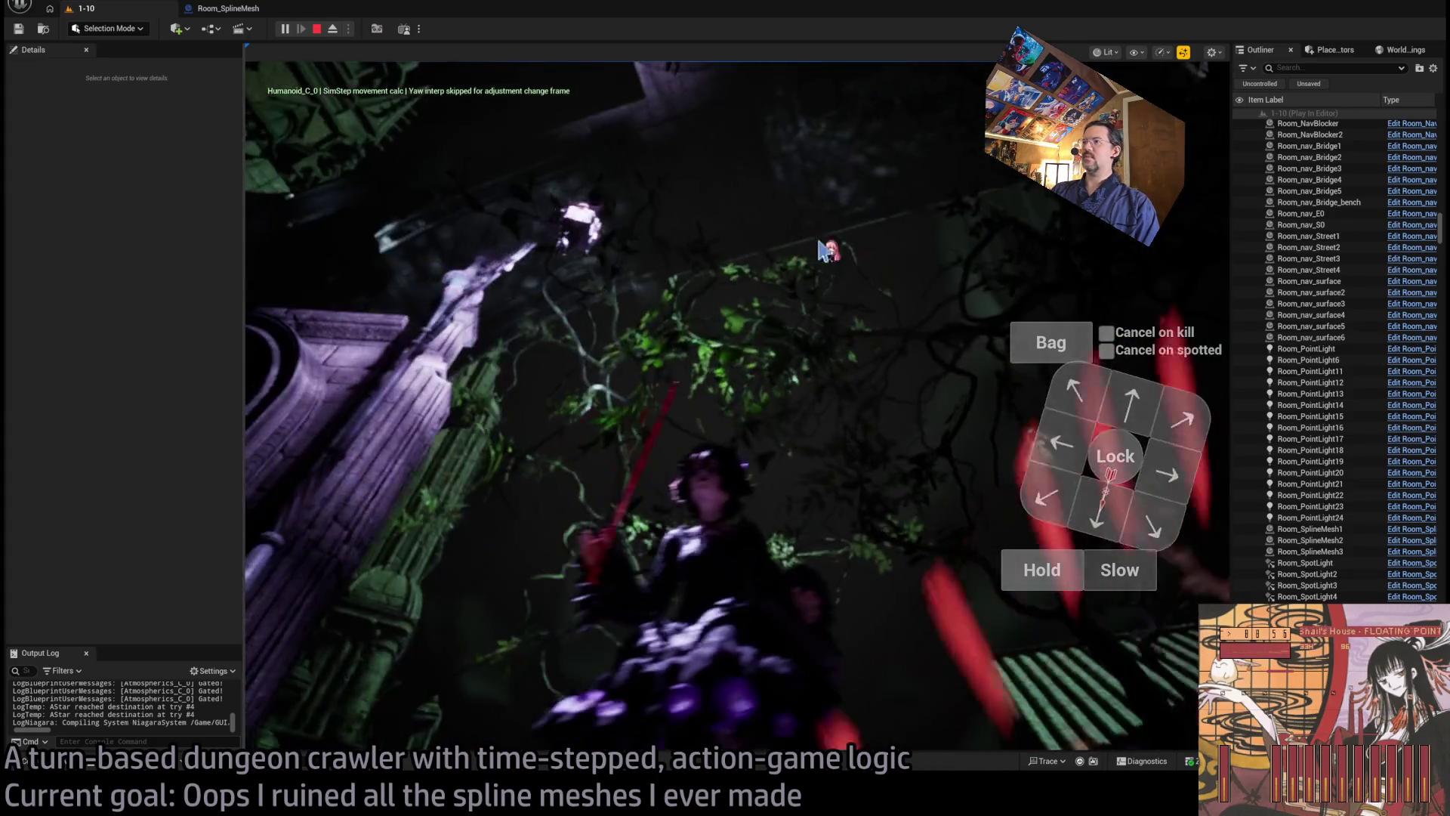
mouse_move(838, 240)
left_mouse_down()
mouse_move(664, 156)
mouse_move(598, 136)
mouse_move(583, 162)
mouse_move(651, 184)
mouse_move(648, 214)
mouse_move(599, 198)
mouse_move(619, 139)
mouse_move(728, 184)
mouse_move(829, 184)
mouse_move(880, 147)
left_mouse_up()
mouse_move(789, 338)
left_mouse_down()
mouse_move(796, 285)
mouse_move(866, 230)
left_mouse_up()
mouse_move(716, 205)
left_mouse_down()
mouse_move(776, 240)
mouse_move(526, 102)
left_mouse_up()
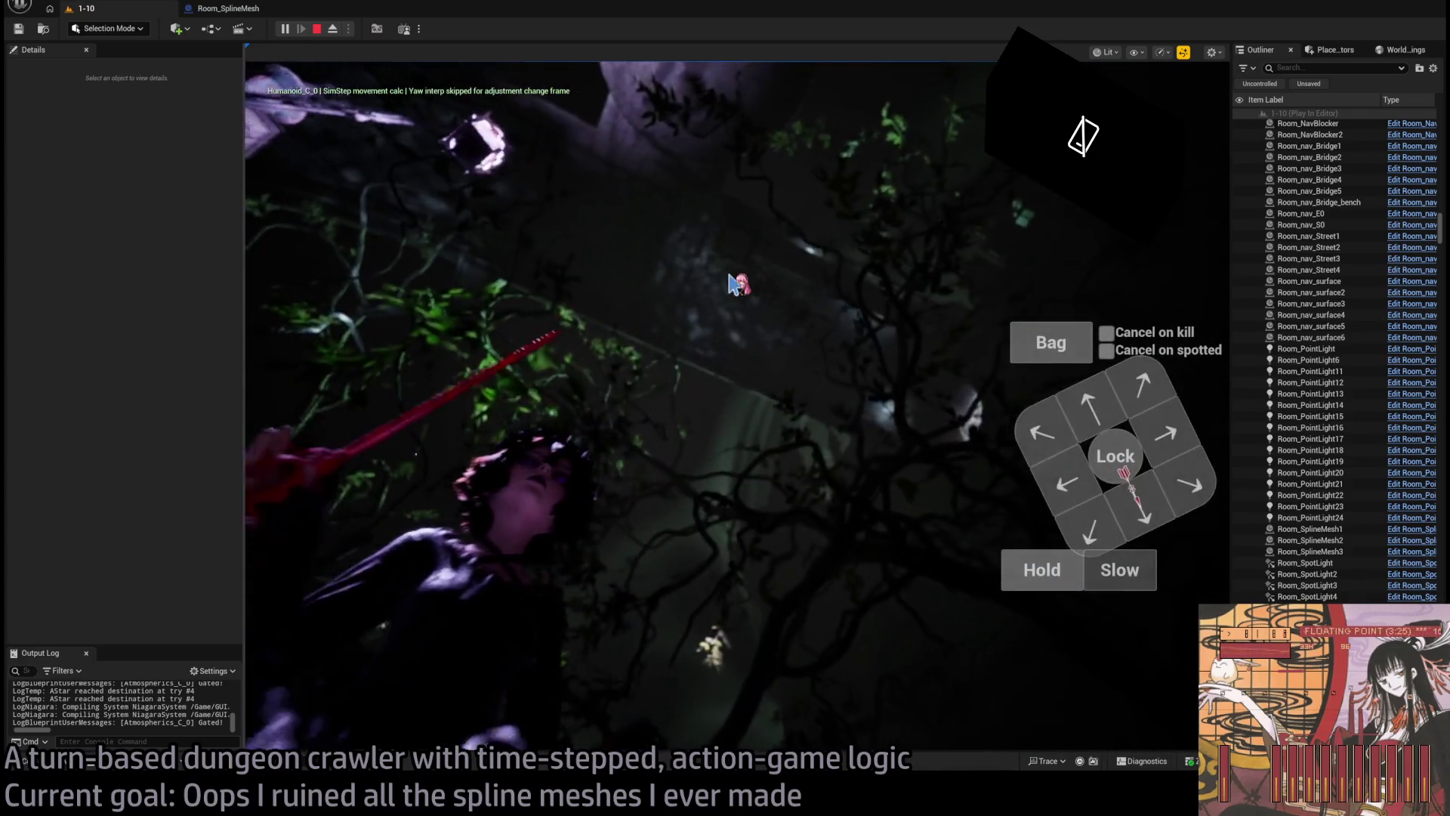
mouse_move(805, 278)
left_mouse_down()
mouse_move(763, 220)
mouse_move(1087, 362)
mouse_move(787, 341)
left_mouse_up()
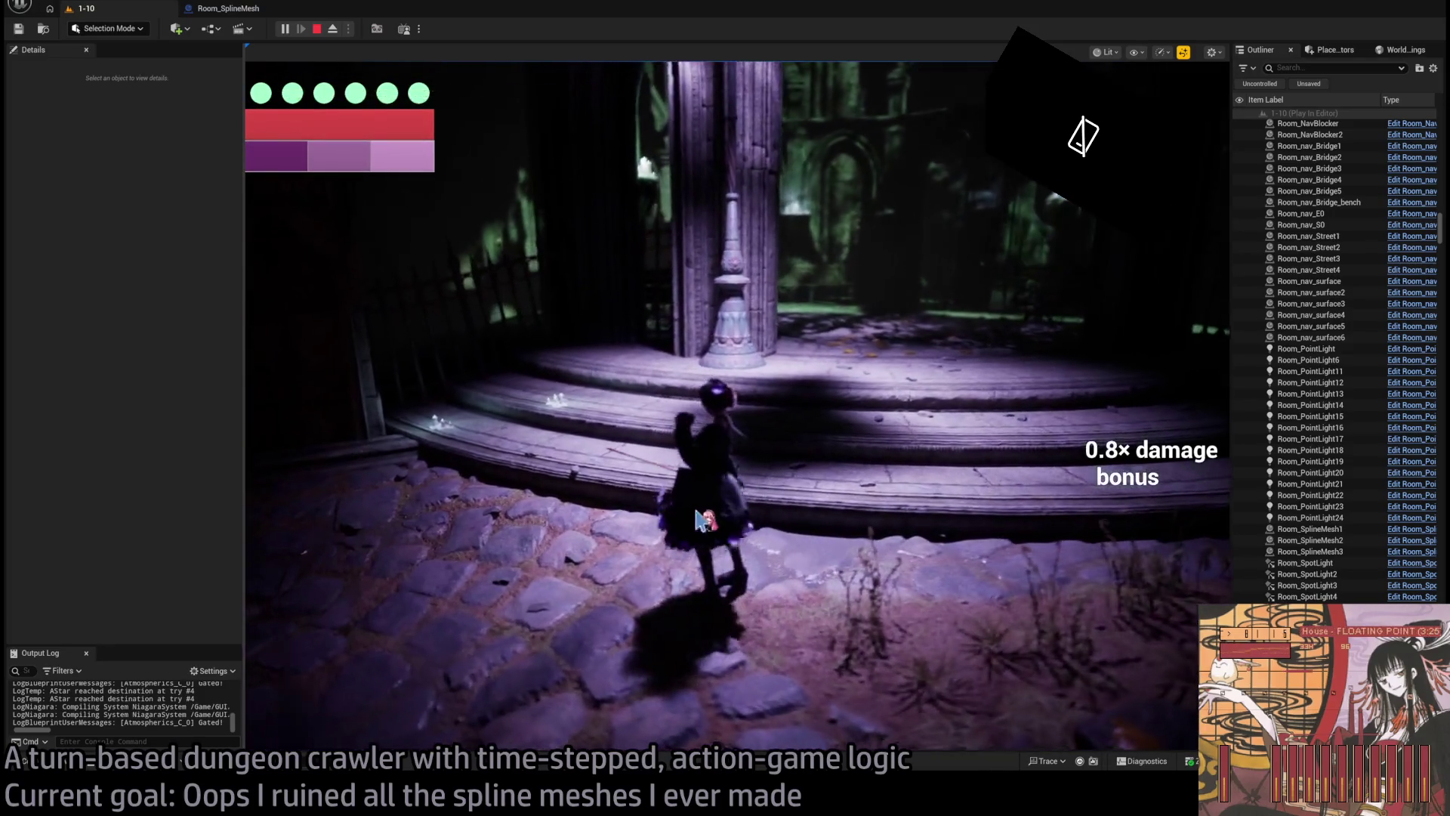
left_click_drag(1088, 341, 1087, 400)
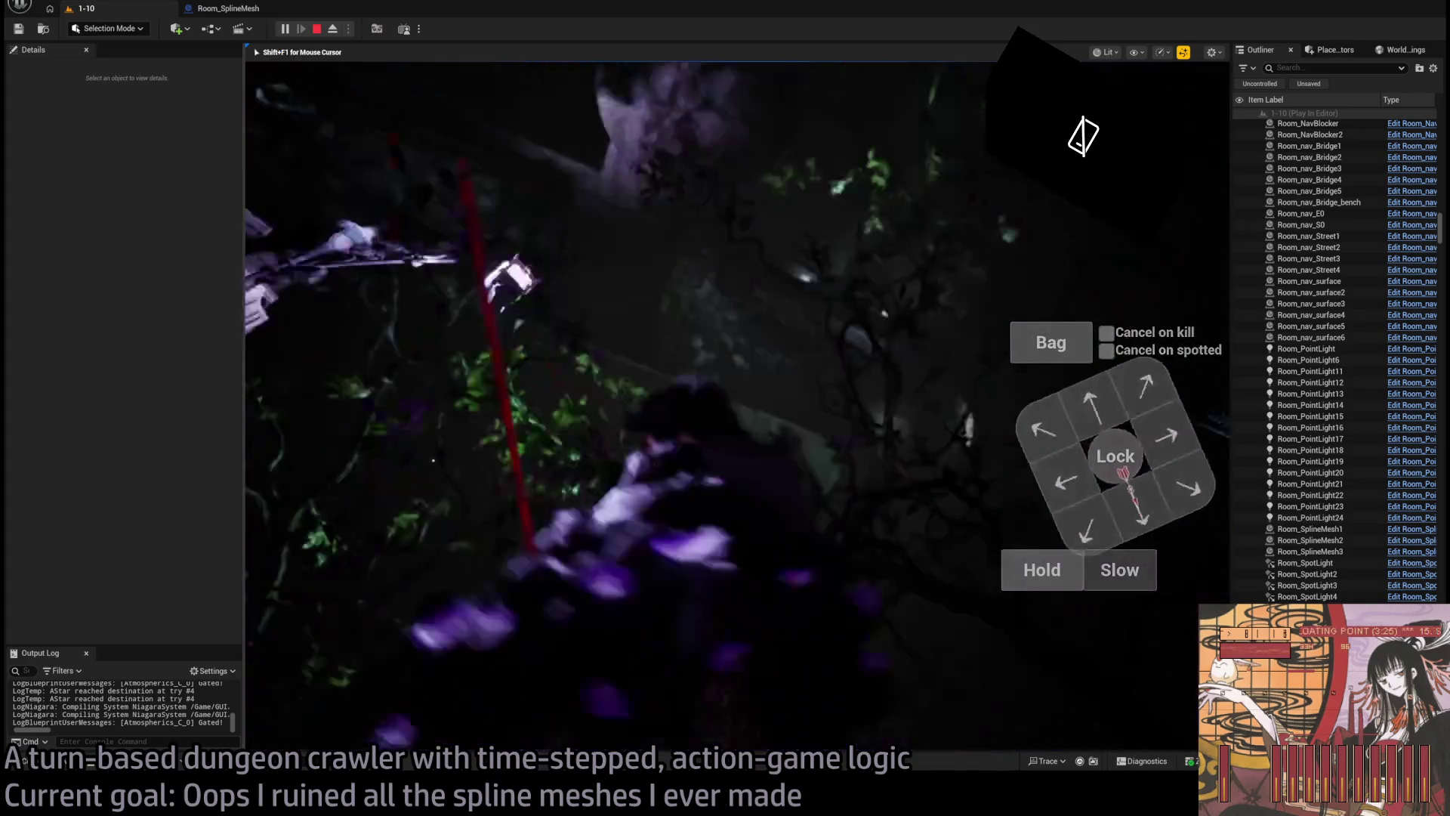
left_click(336, 551)
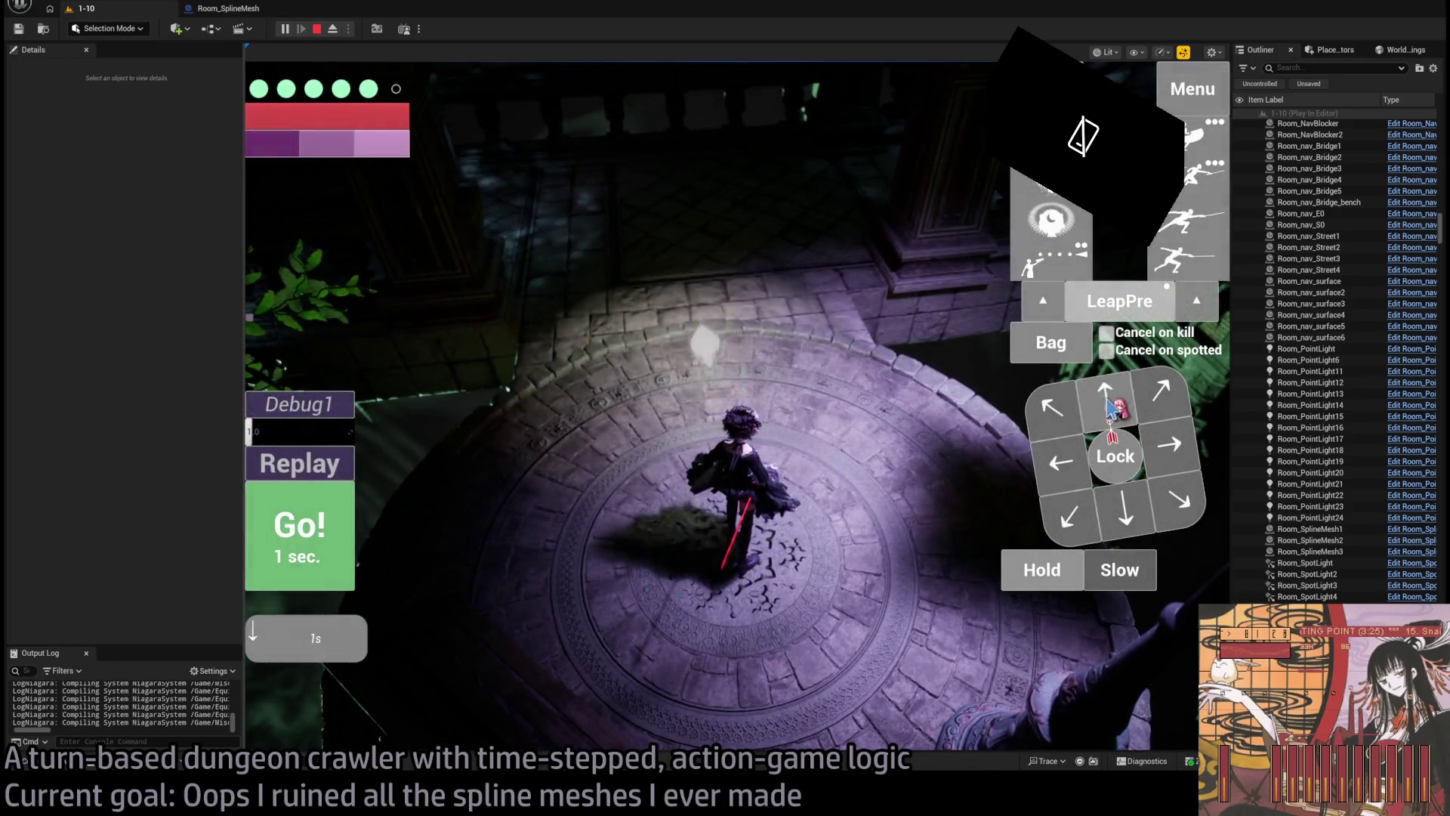
Step: Play successive turns, queuing Up and Left moves, to walk the character down the stairs past the railings
left_click(334, 513)
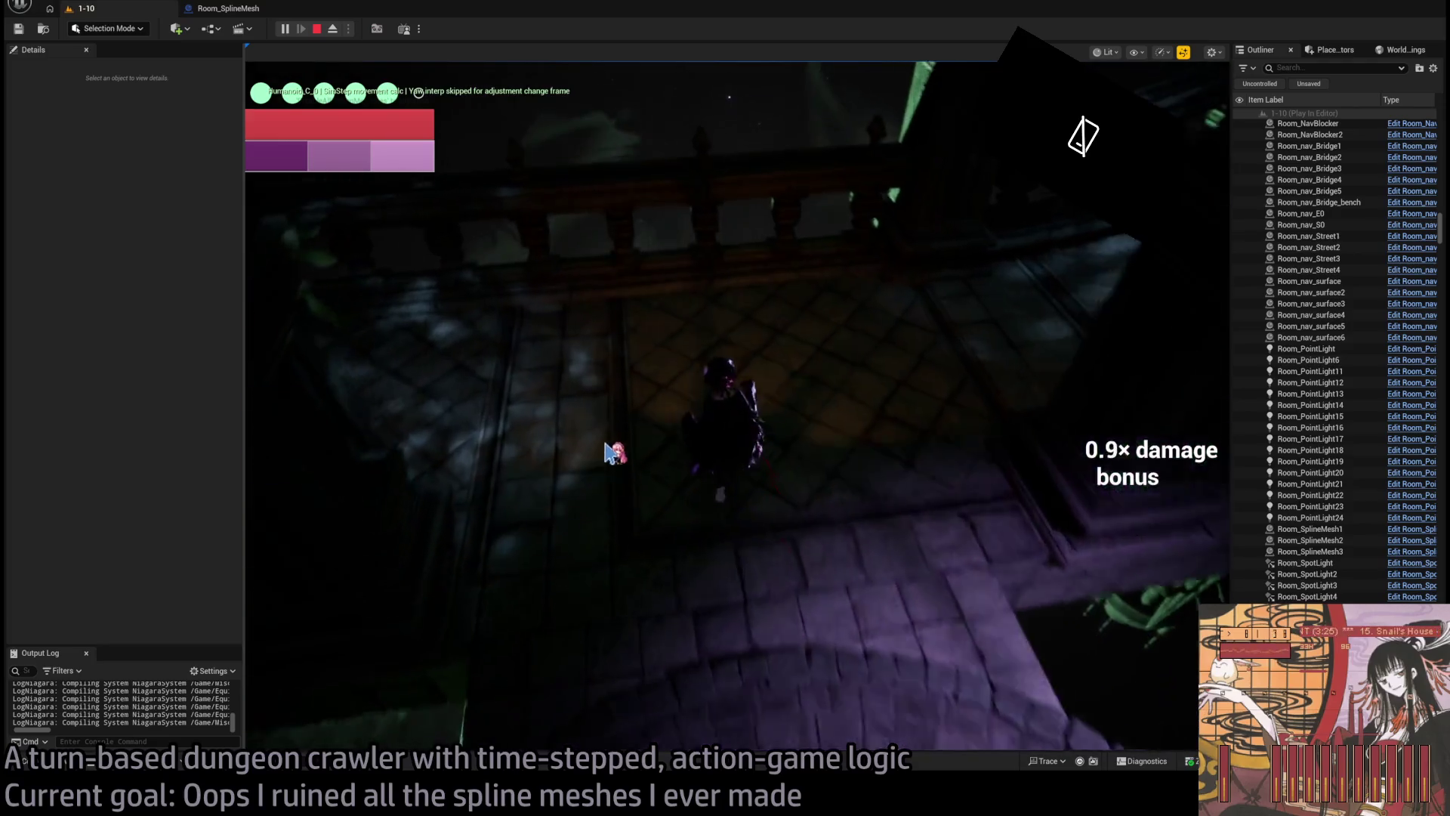
left_click(602, 446)
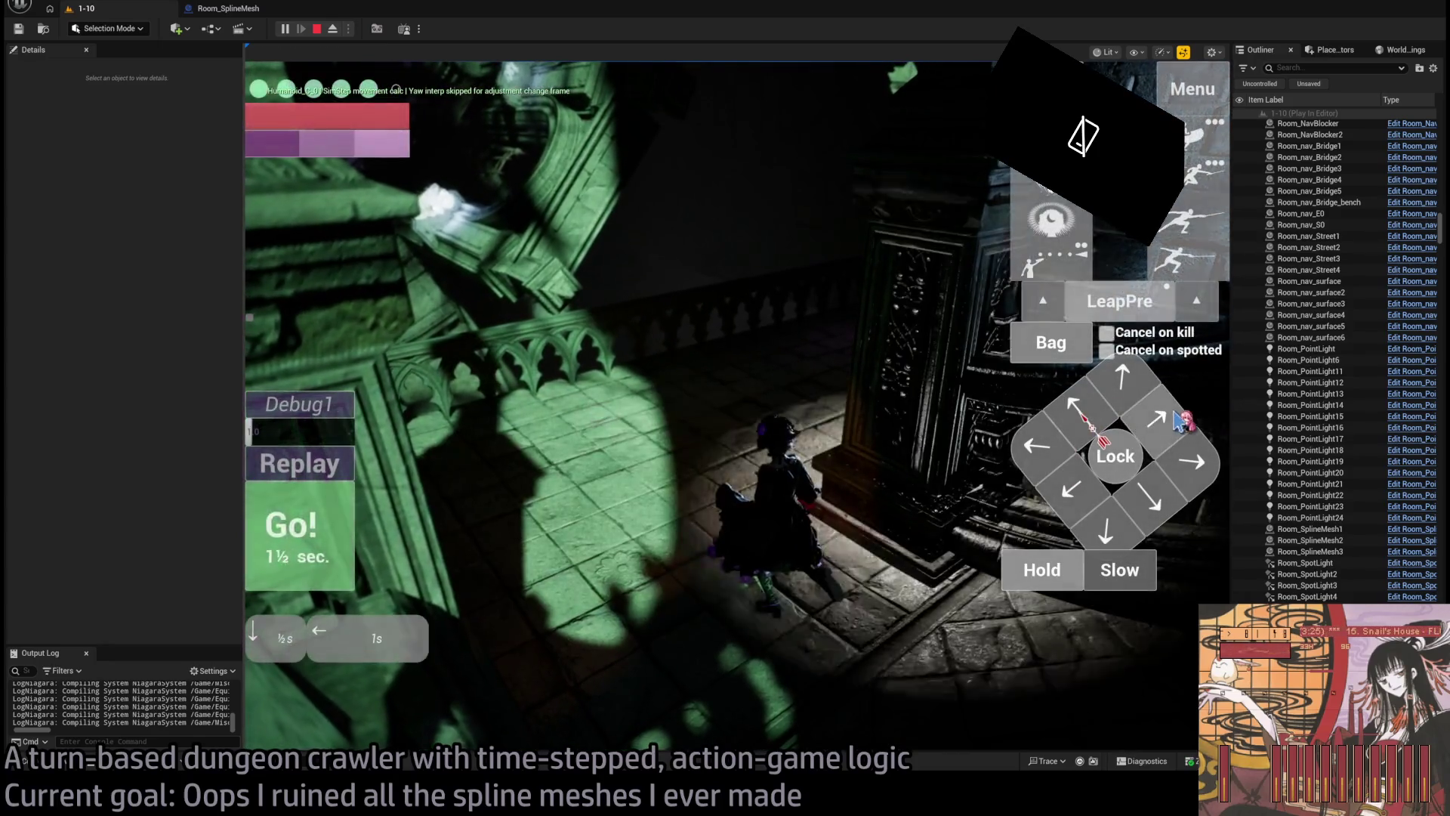
key("Up")
key("Up")
key("Left")
key("Left")
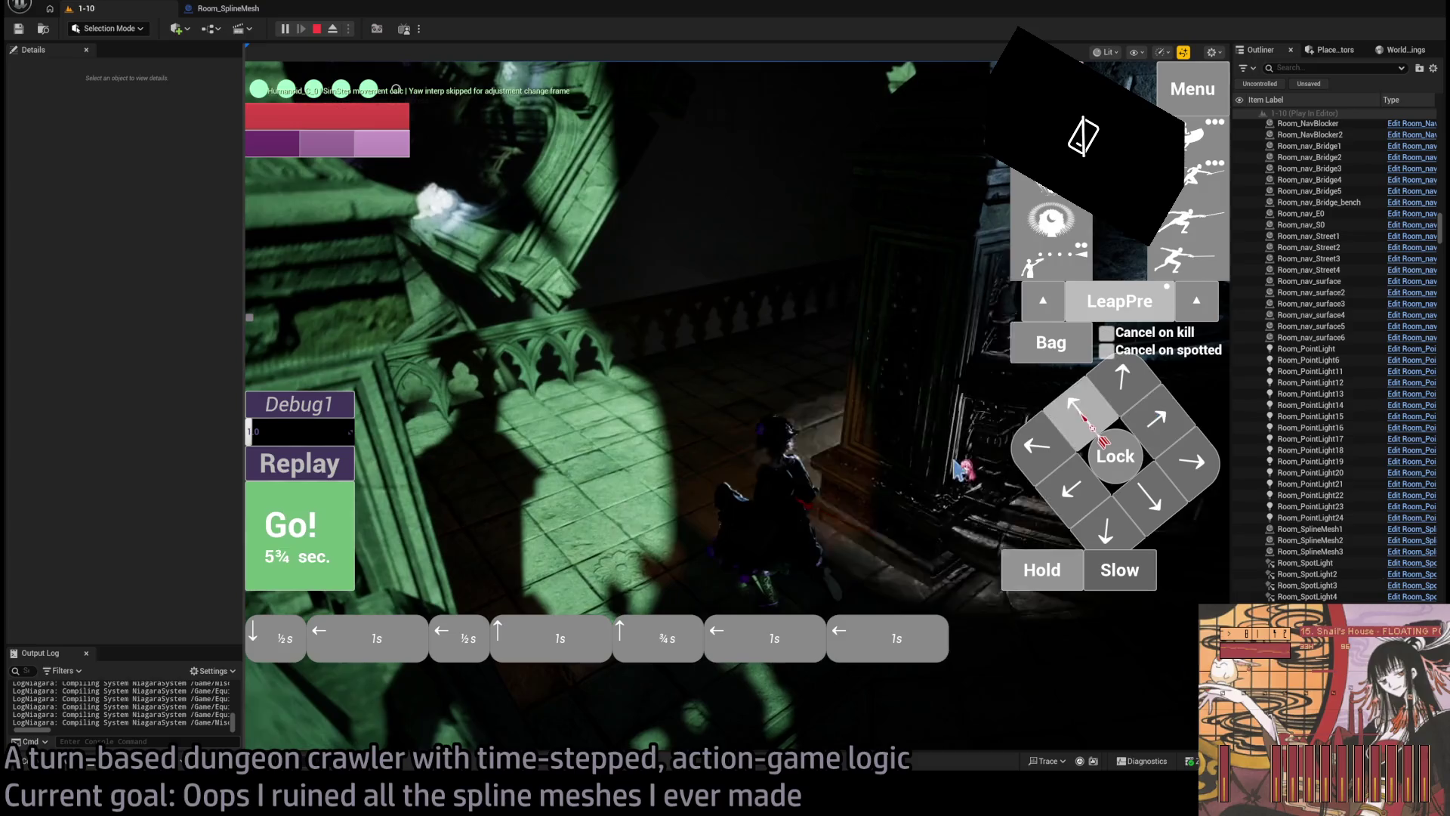
left_click(310, 532)
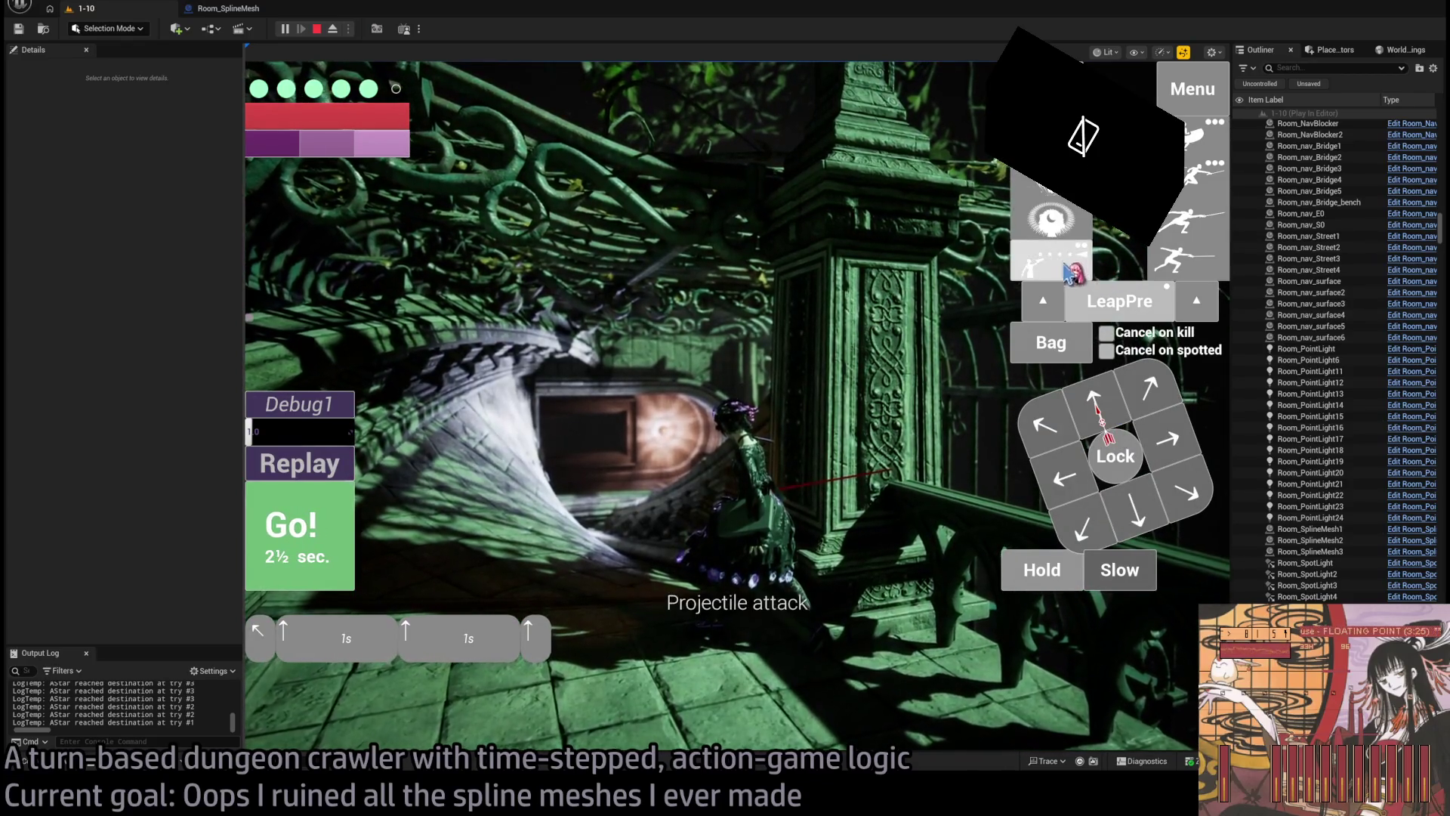
left_click(304, 537)
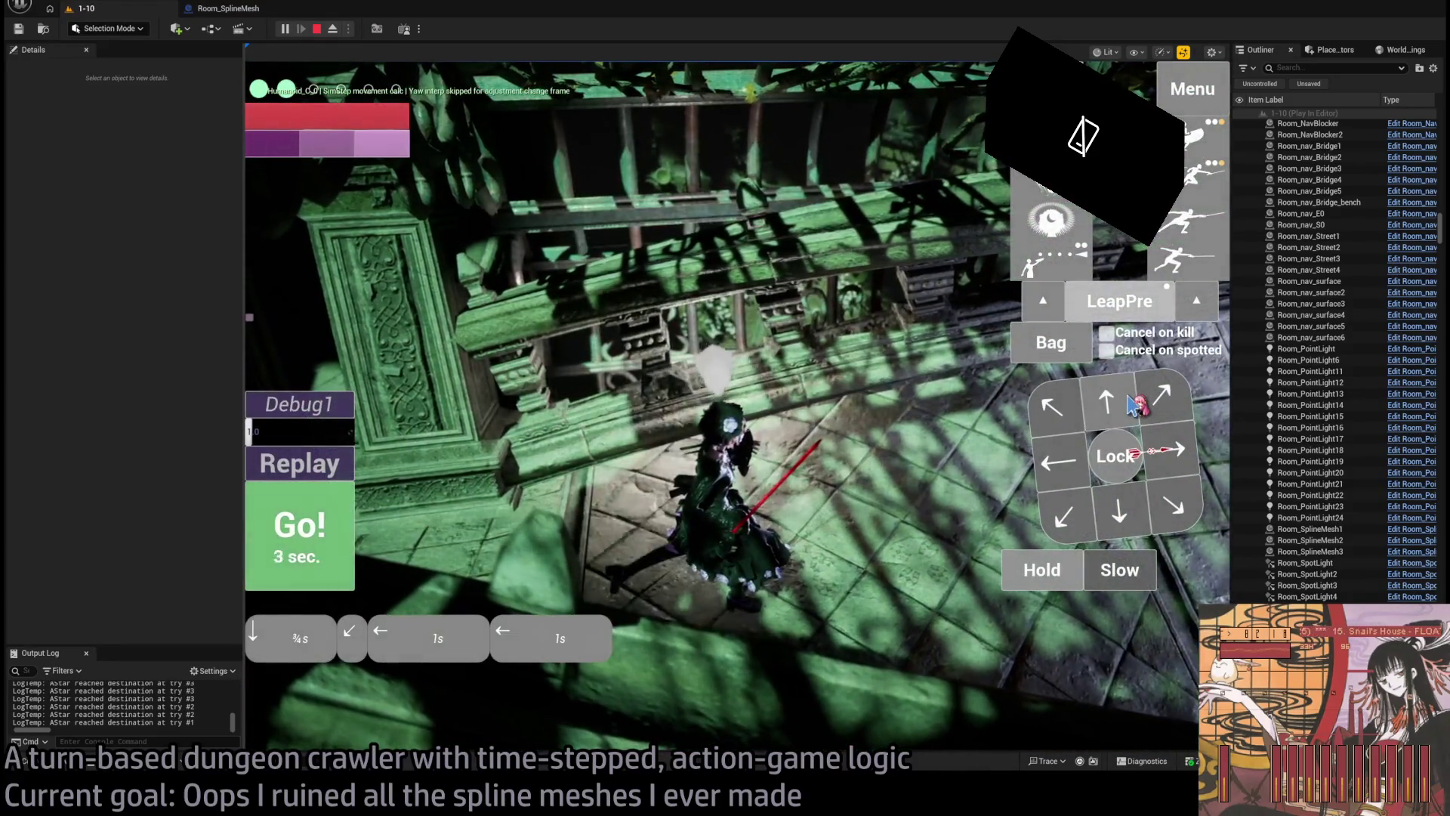
left_click(306, 562)
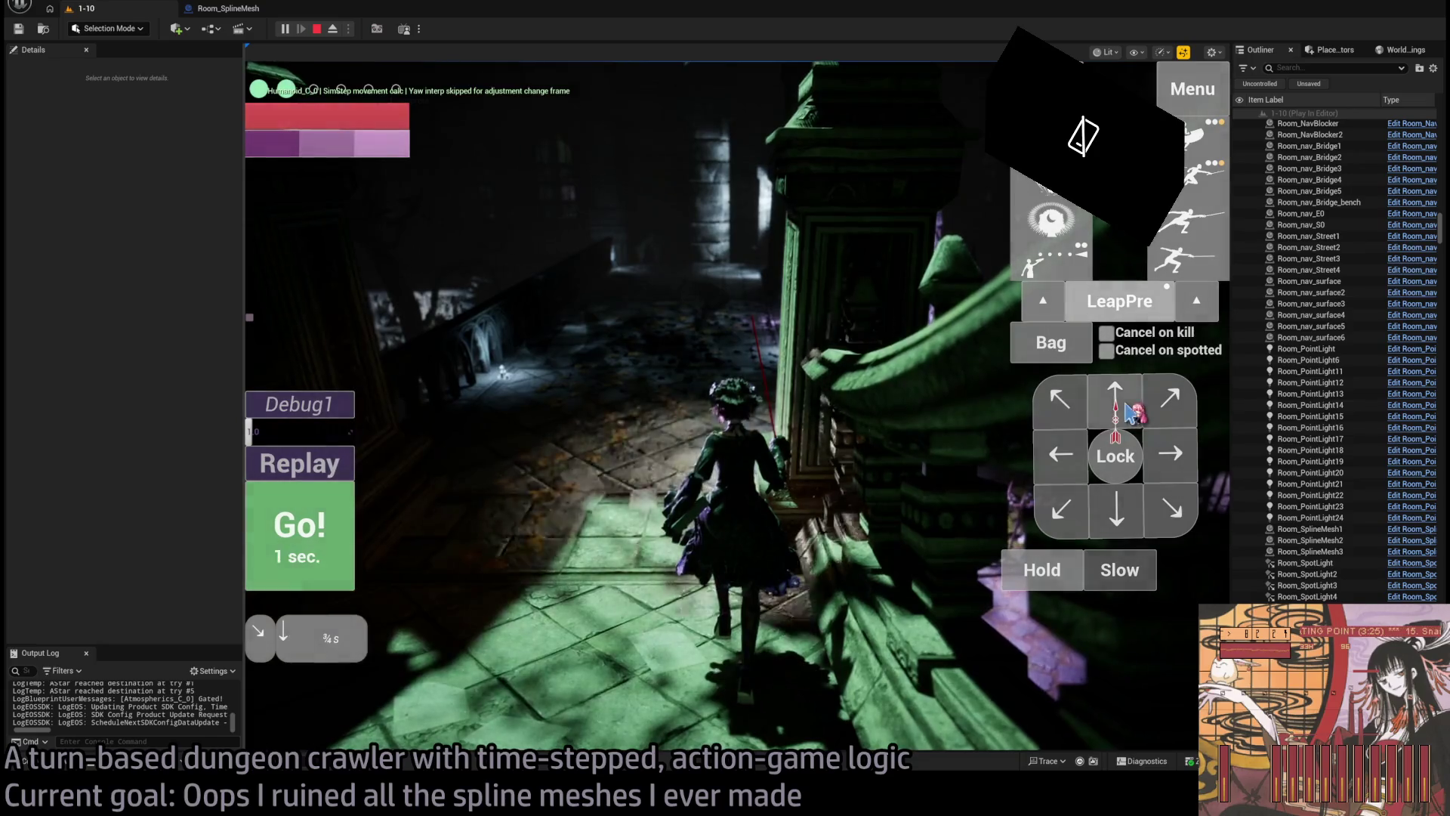
Step: Queue a projectile attack and play out that turn
left_click(354, 521)
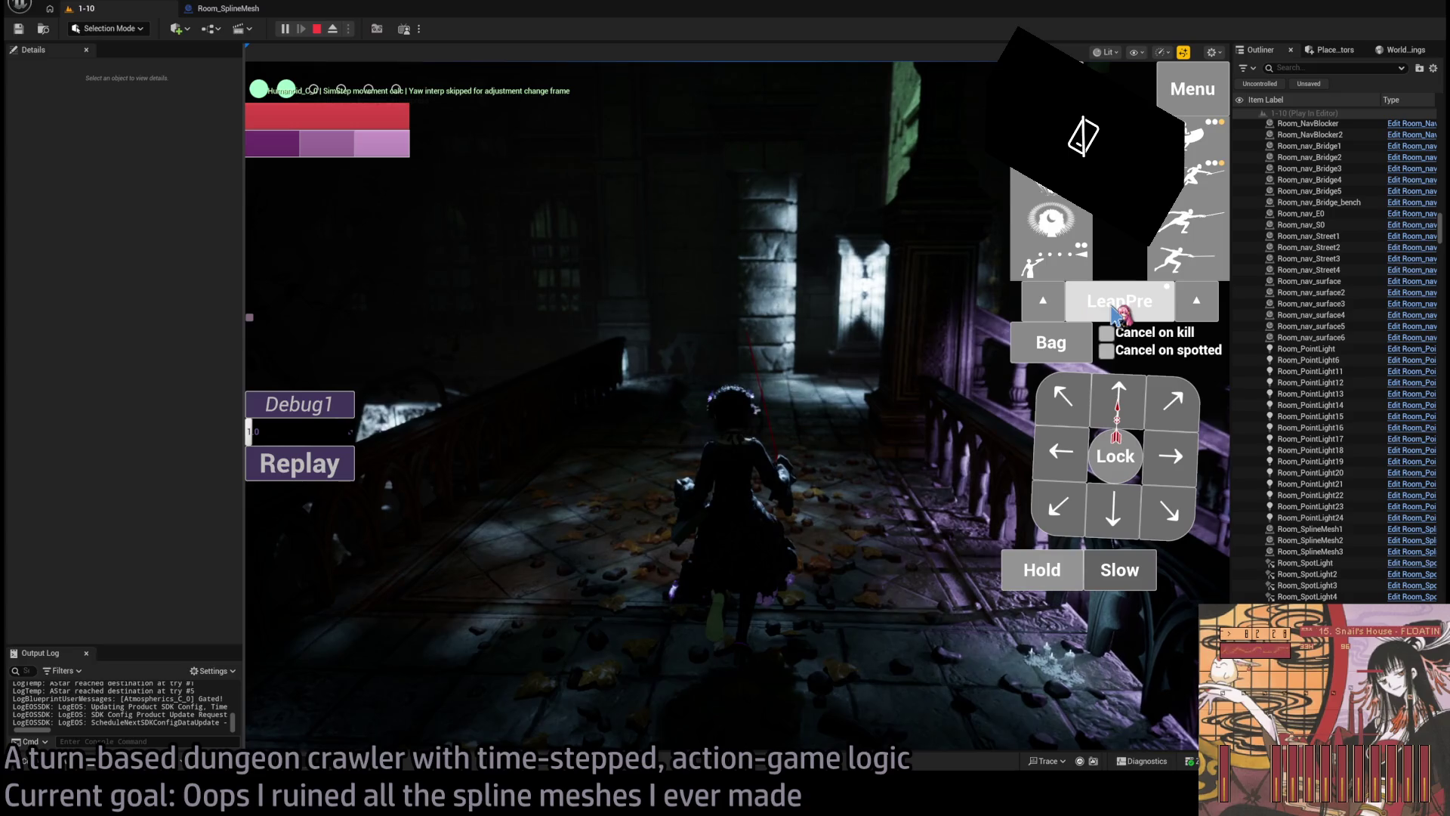
left_click(1052, 223)
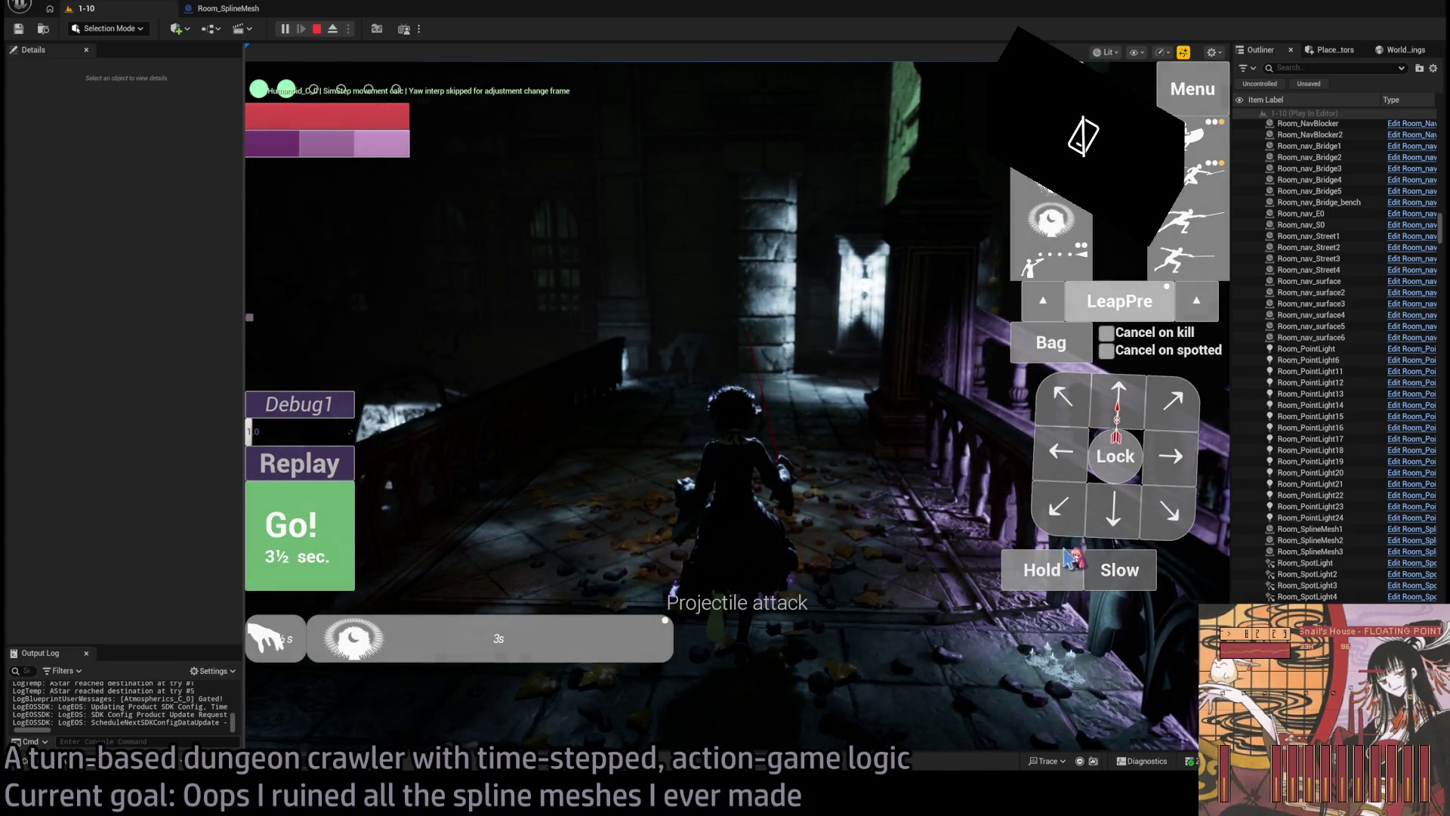
left_click(1046, 335)
left_click(893, 194)
left_click(300, 528)
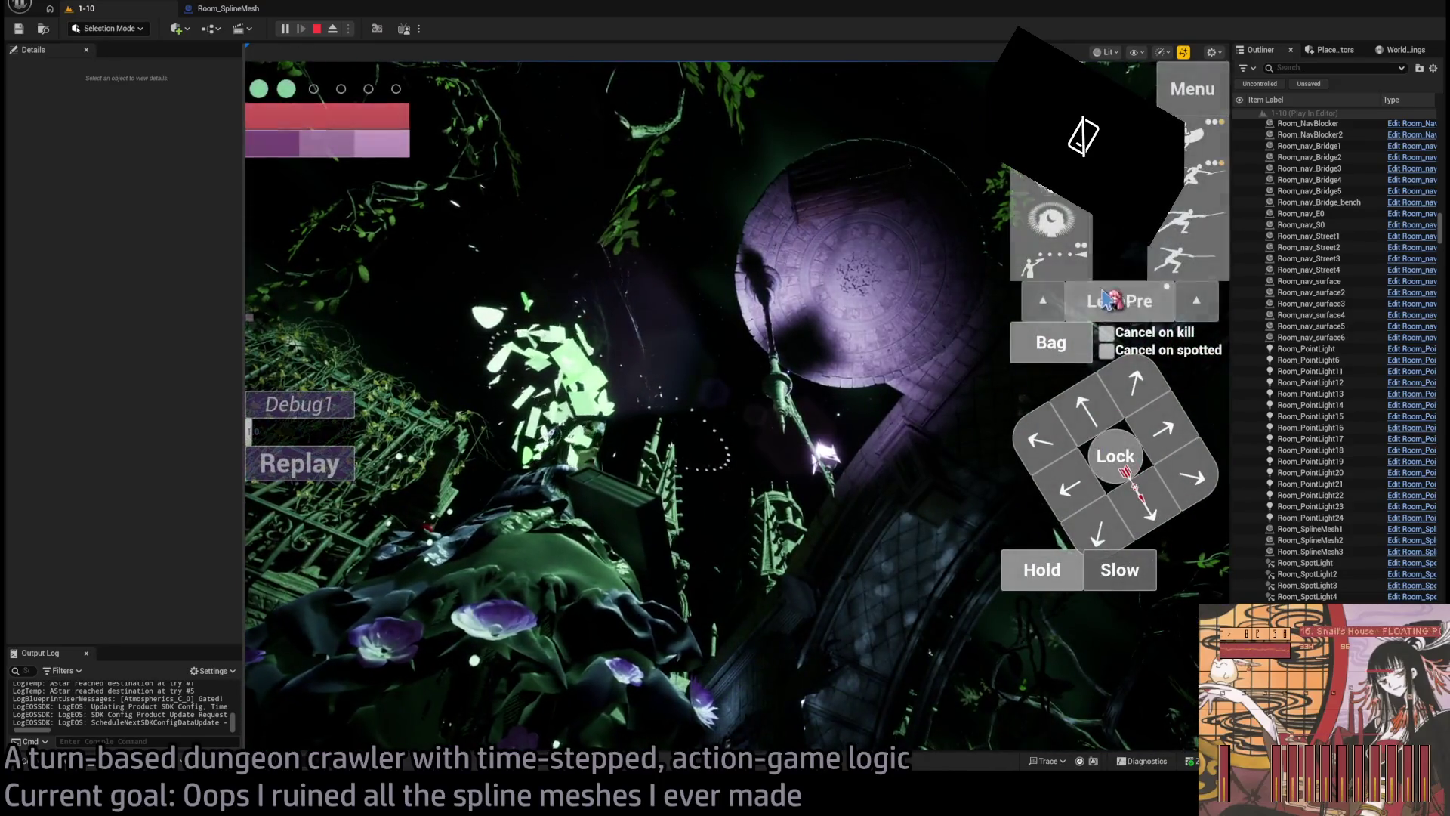
Step: Add waits, queue a thrust skill with two more waits, and play the turns up to the bench
left_click(305, 538)
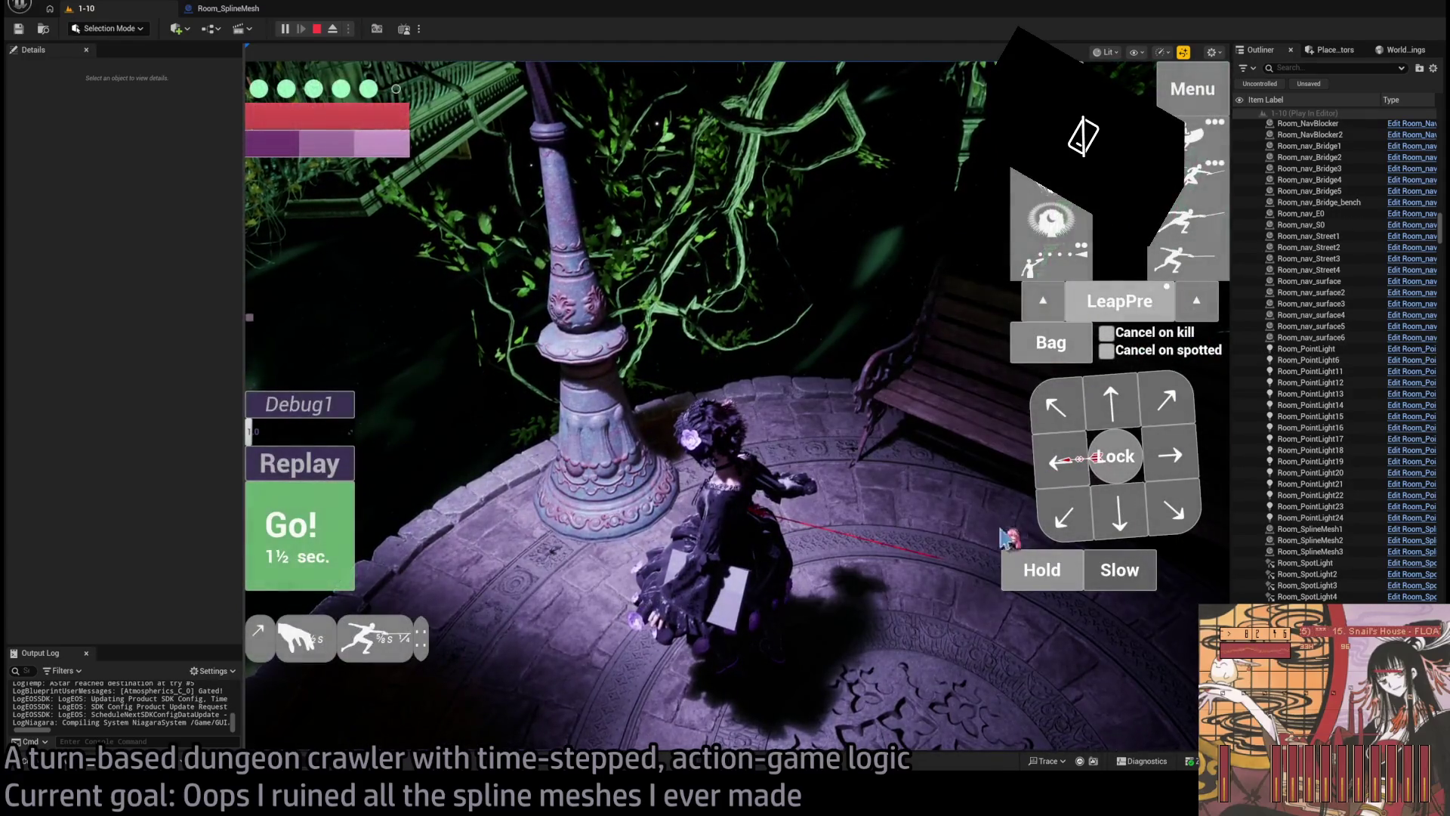
left_click(1035, 570)
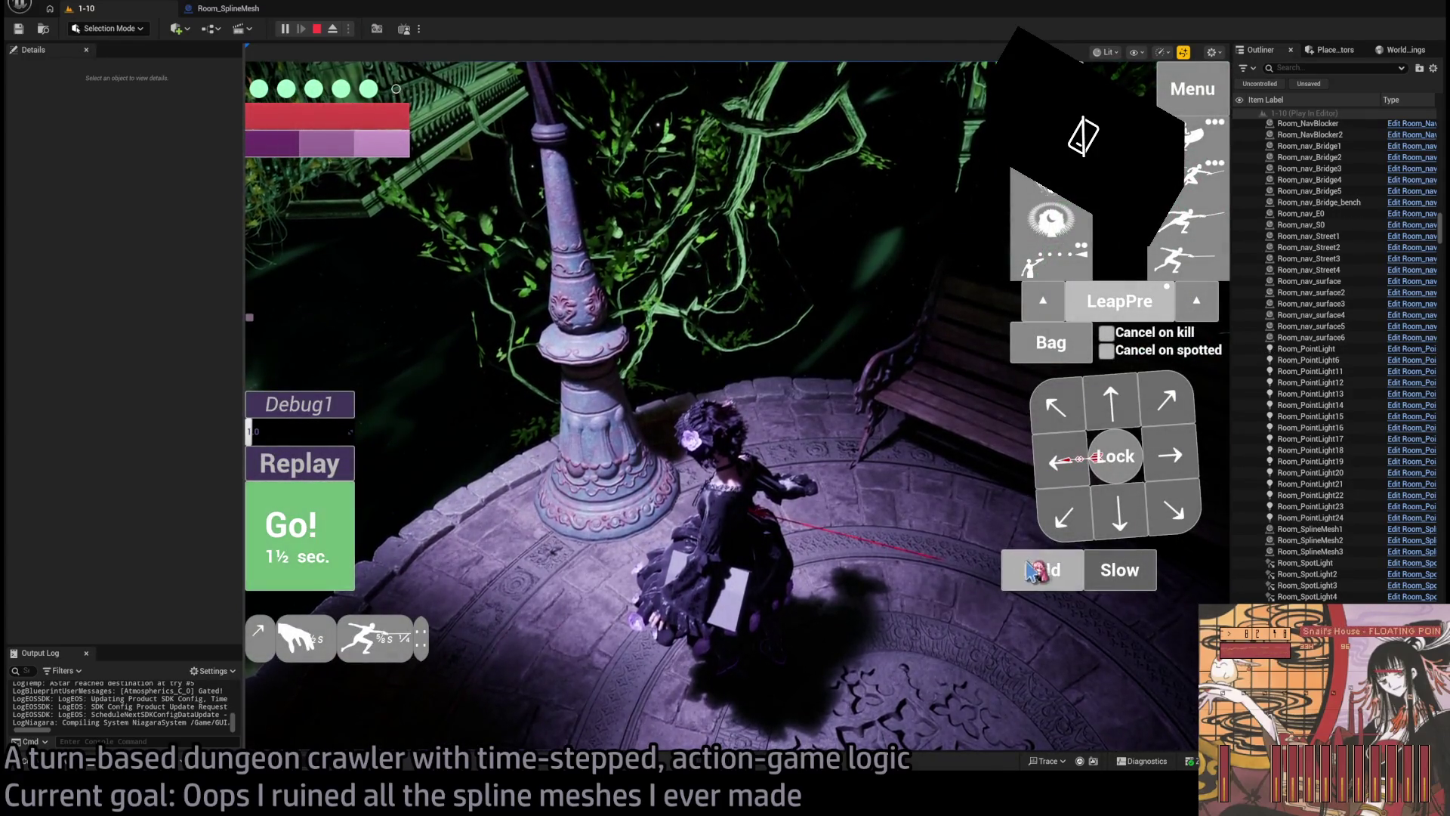
left_click(927, 555)
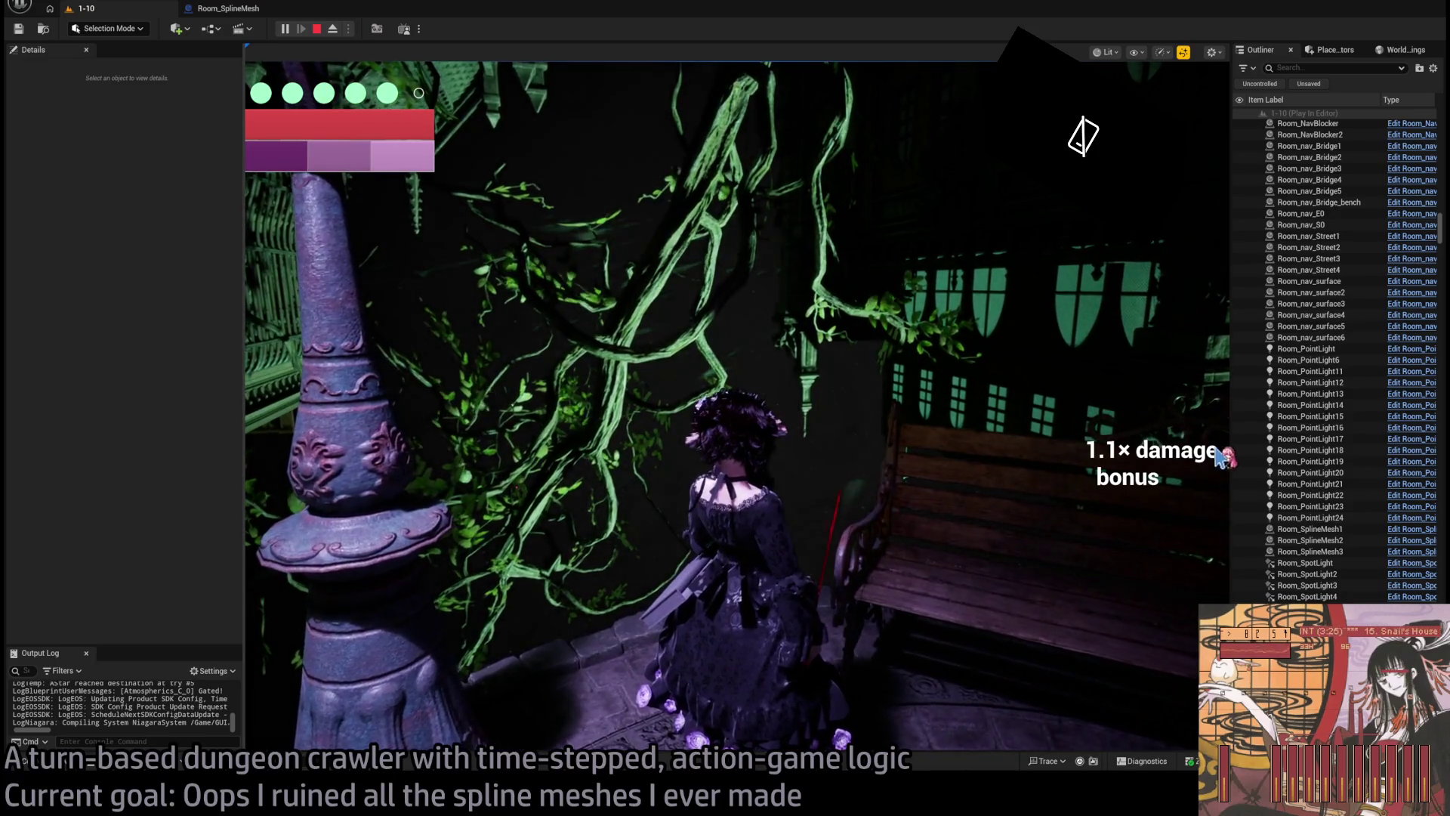
left_click(1168, 440)
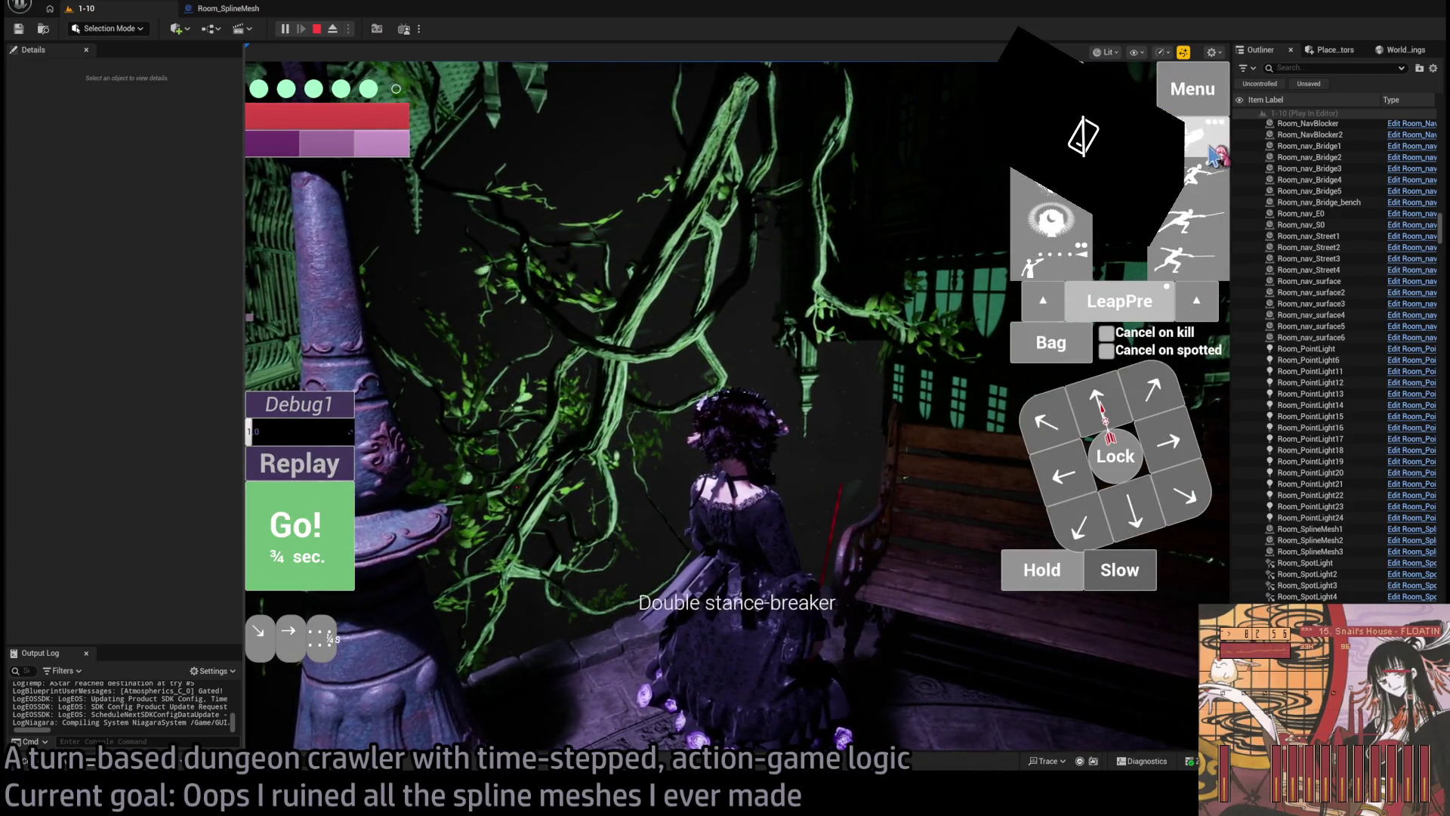
left_click(1046, 572)
left_click(1046, 572)
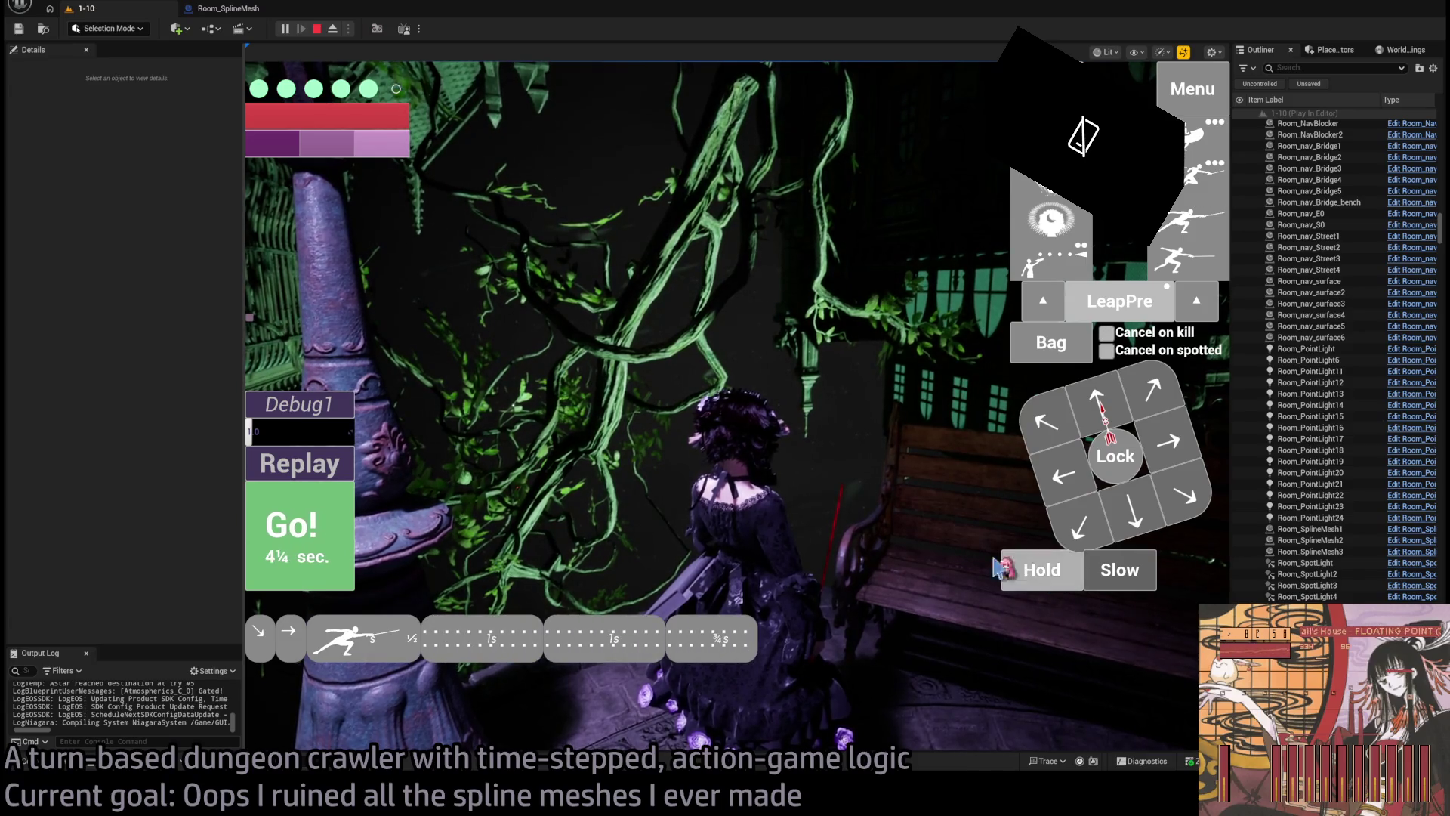
left_click(325, 540)
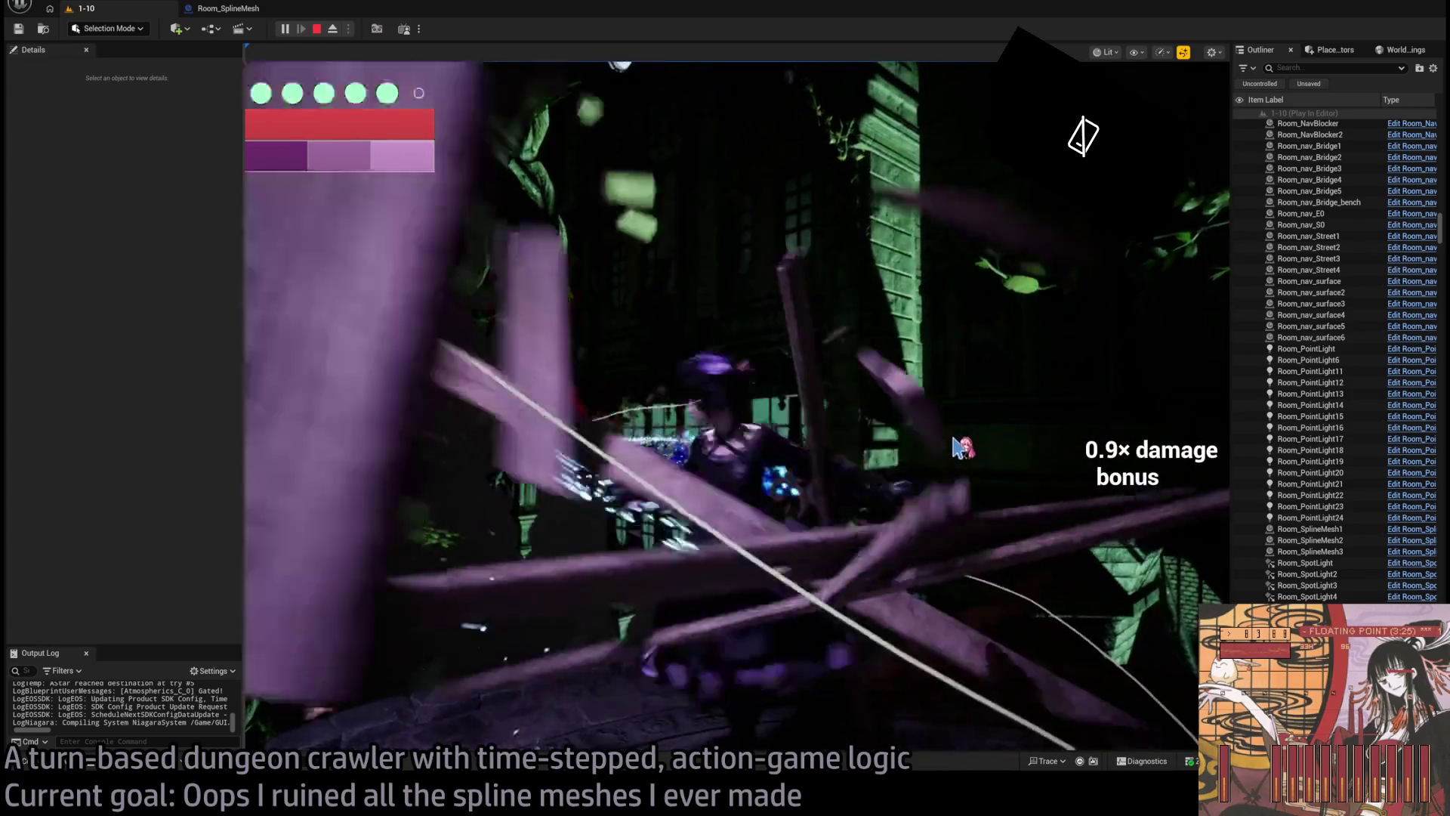